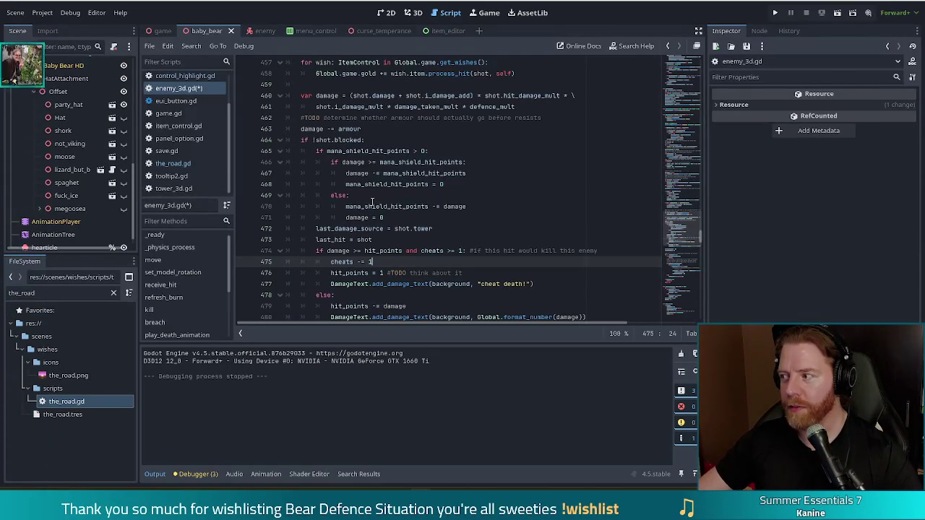
# Step: Check the new last_hit = shot line and save enemy_3d.gd
pyautogui.moveTo(371, 206)
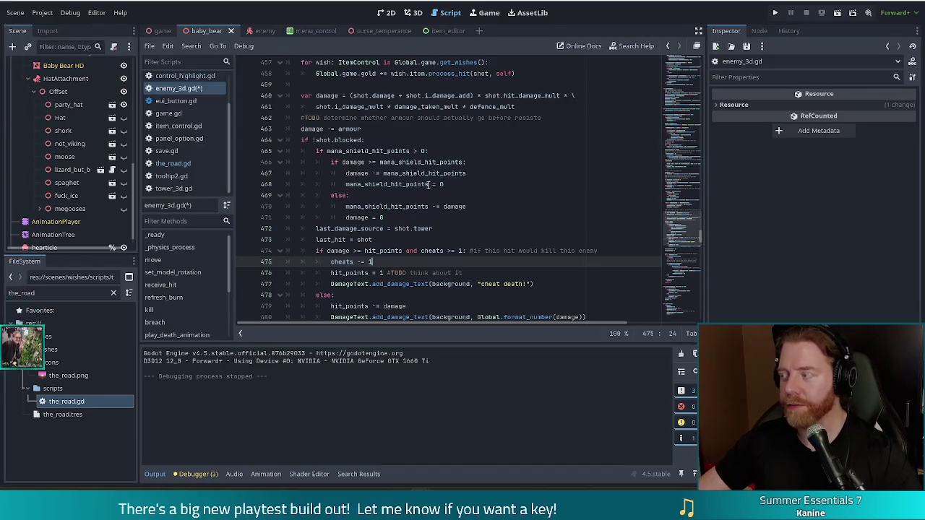
pyautogui.moveTo(426, 186)
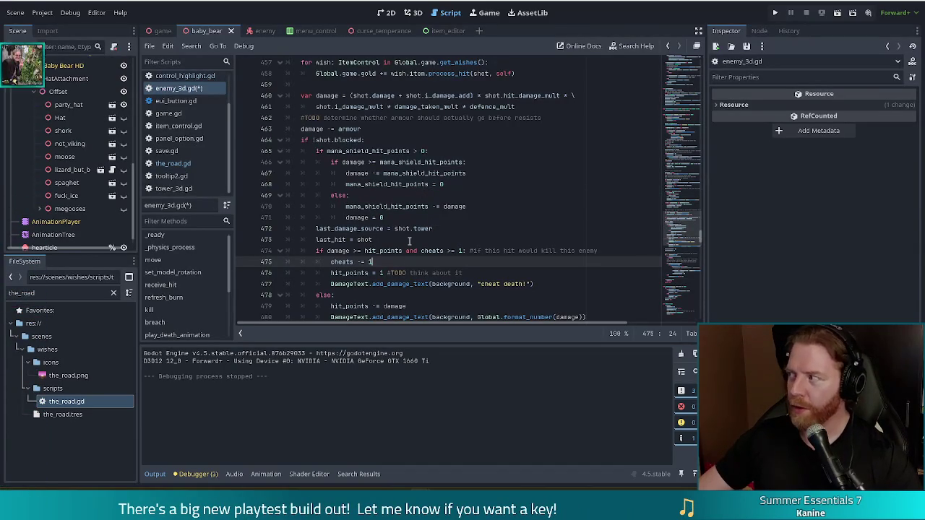
pyautogui.moveTo(404, 228)
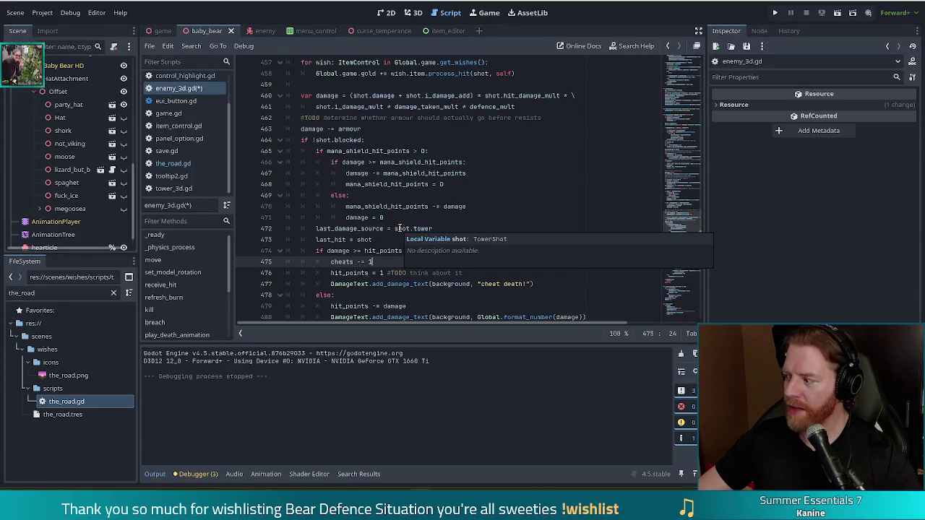
pyautogui.moveTo(396, 250)
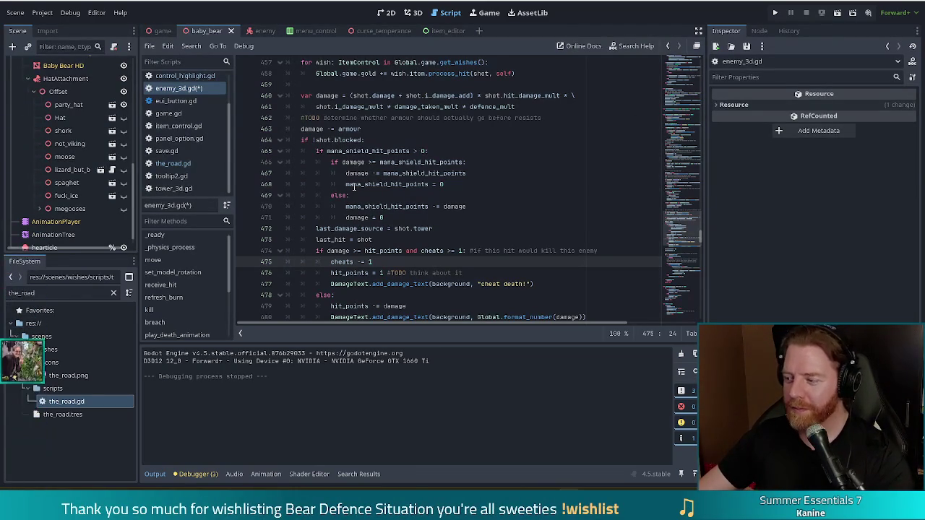
pyautogui.moveTo(354, 187)
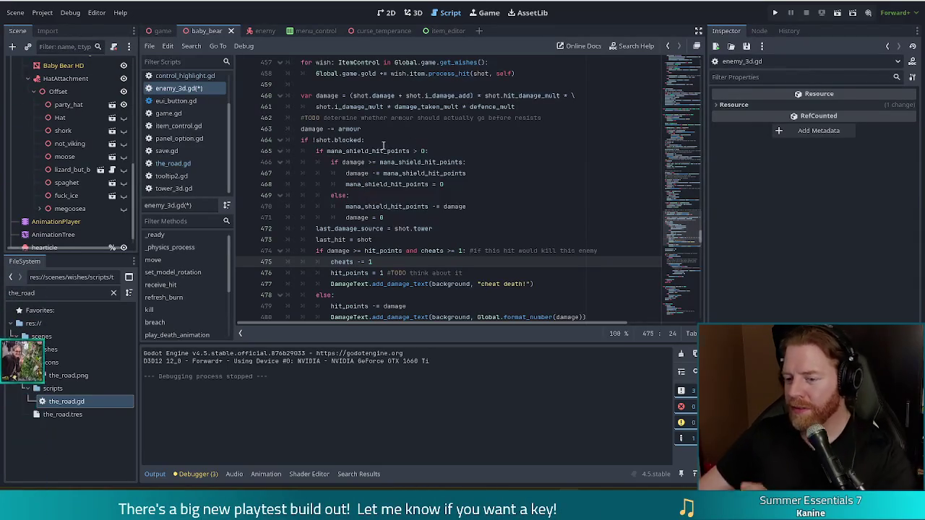
pyautogui.click(389, 239)
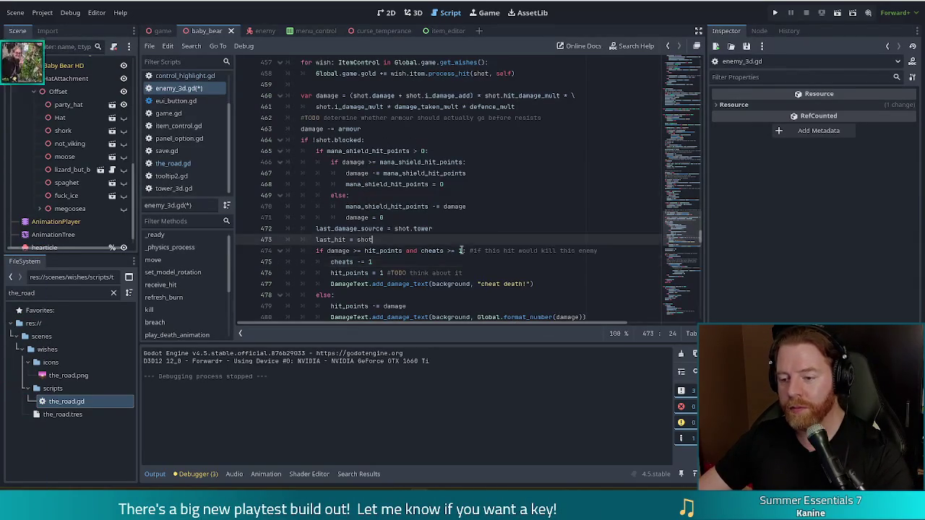
pyautogui.click(371, 239)
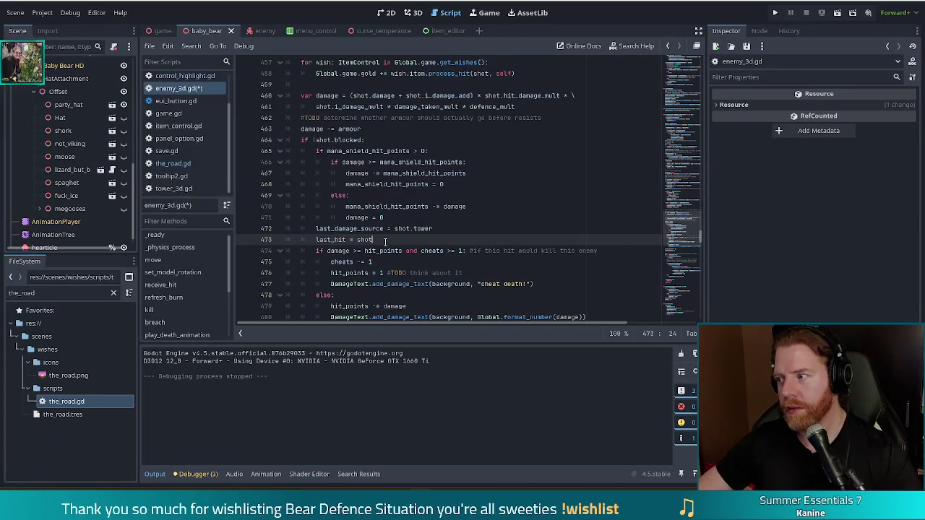
pyautogui.hotkey('ctrl', 's')
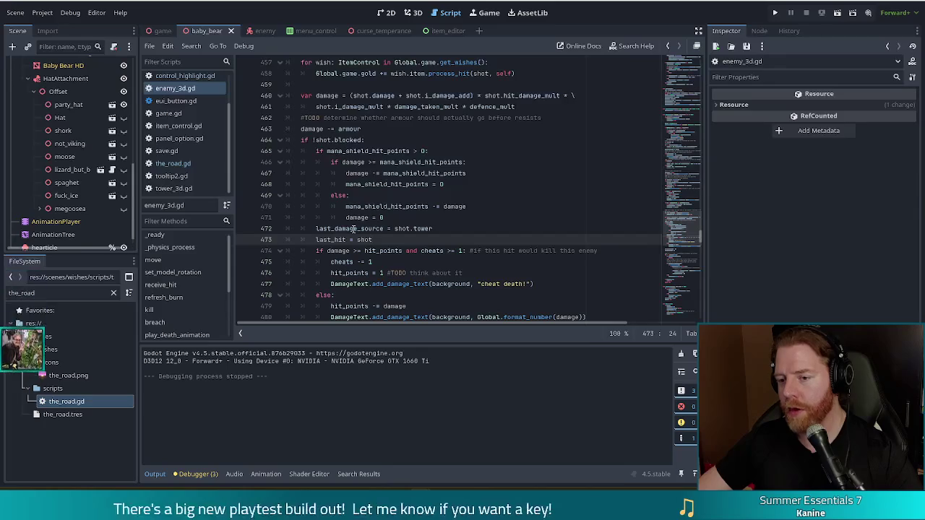
pyautogui.tripleClick(450, 225)
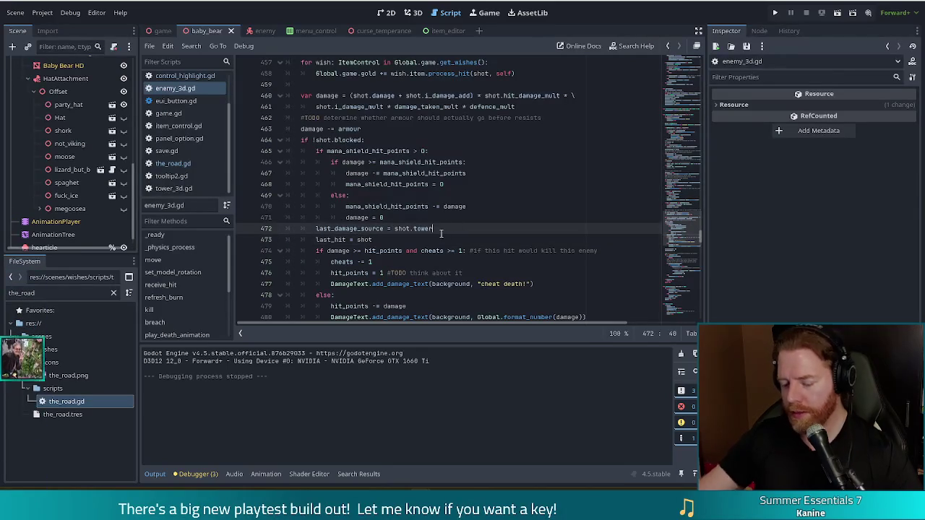
# Step: Add last_hit = null after last_damage_source = burn_tower on line 149 of the burn tick
pyautogui.hotkey('ctrl', 'f')
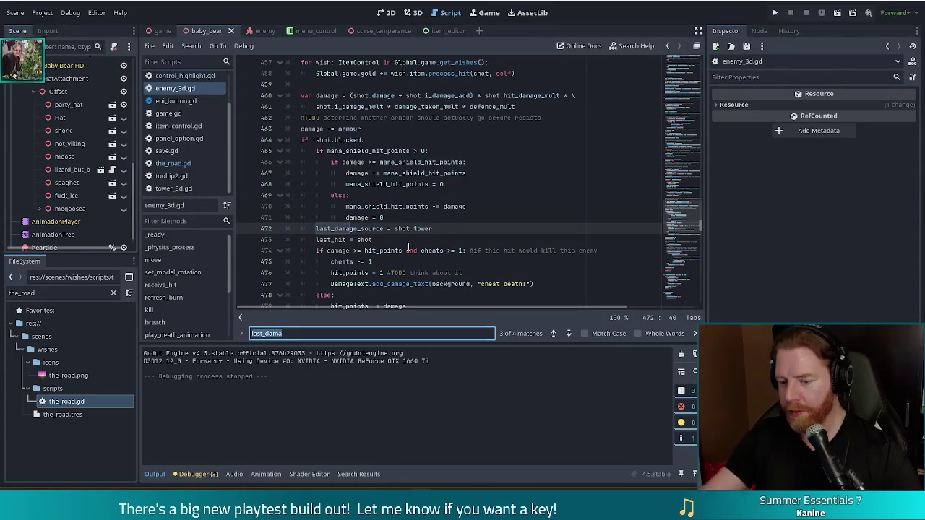
pyautogui.click(553, 333)
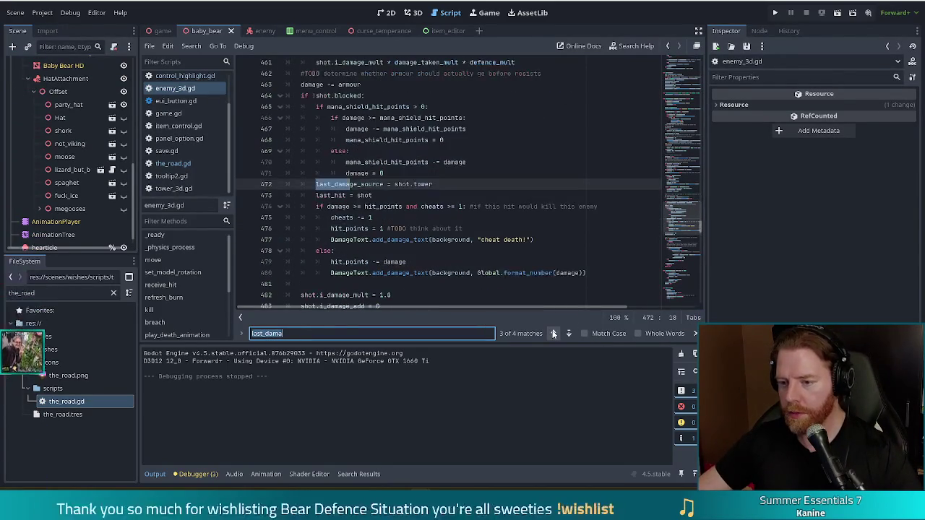
pyautogui.click(553, 333)
pyautogui.click(553, 333)
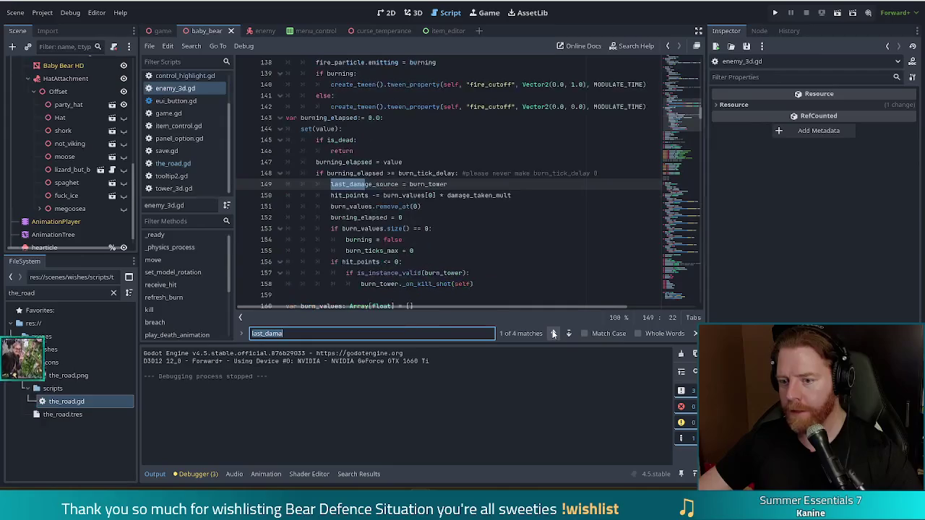
pyautogui.click(454, 185)
pyautogui.press('Return')
pyautogui.write('last_')
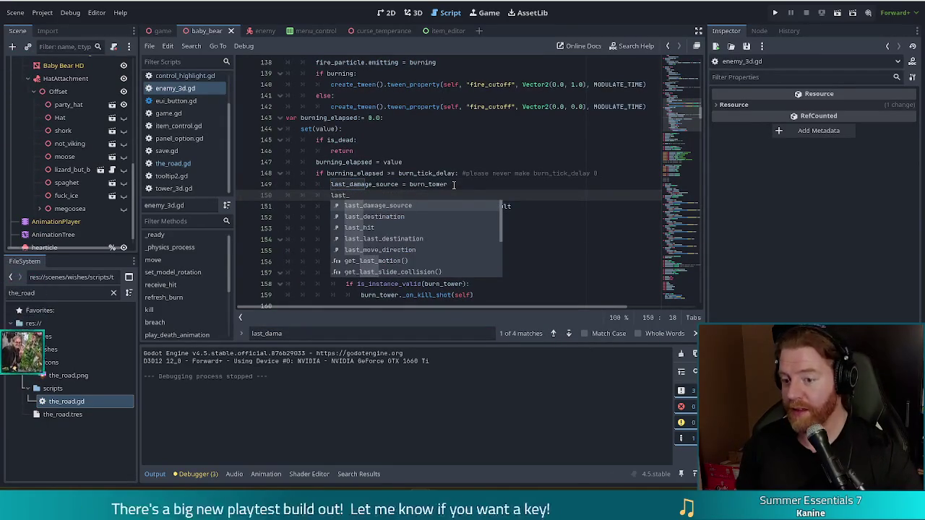
pyautogui.write('hit = null')
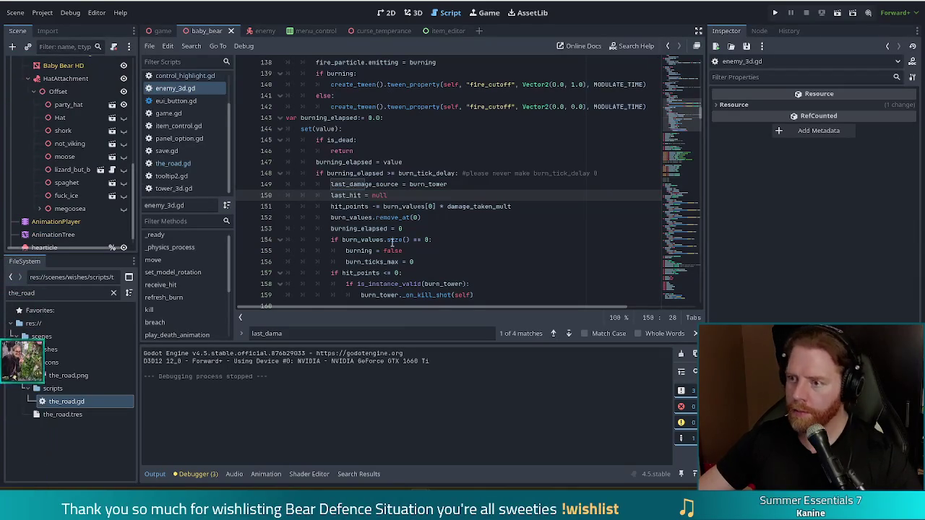
pyautogui.moveTo(386, 242)
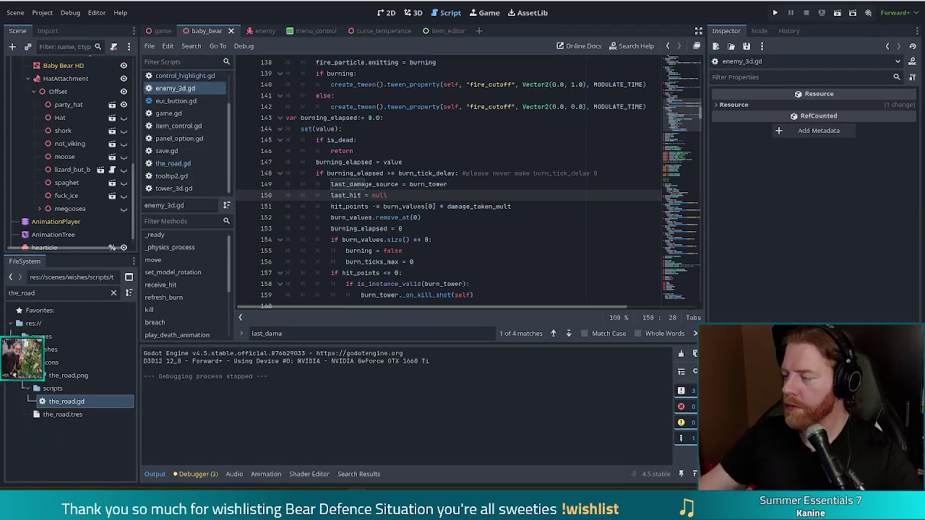
pyautogui.click(348, 196)
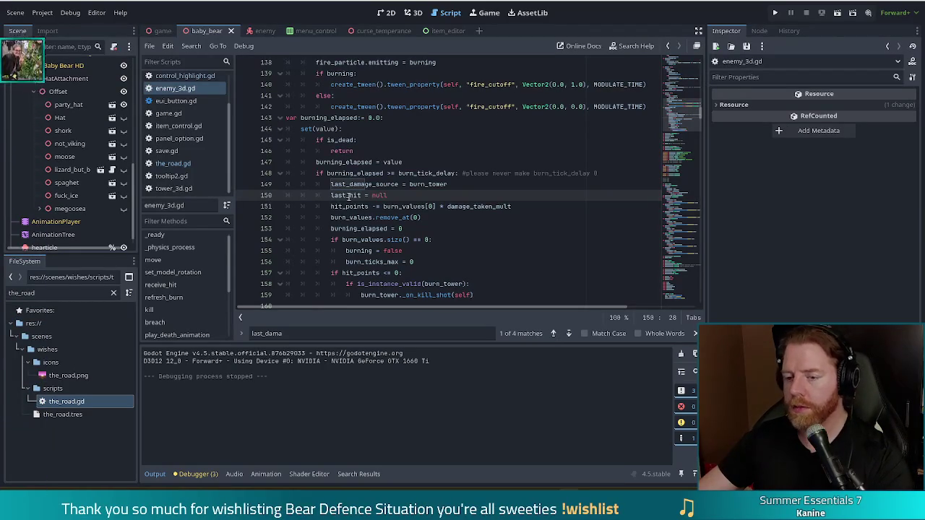
pyautogui.moveTo(417, 208)
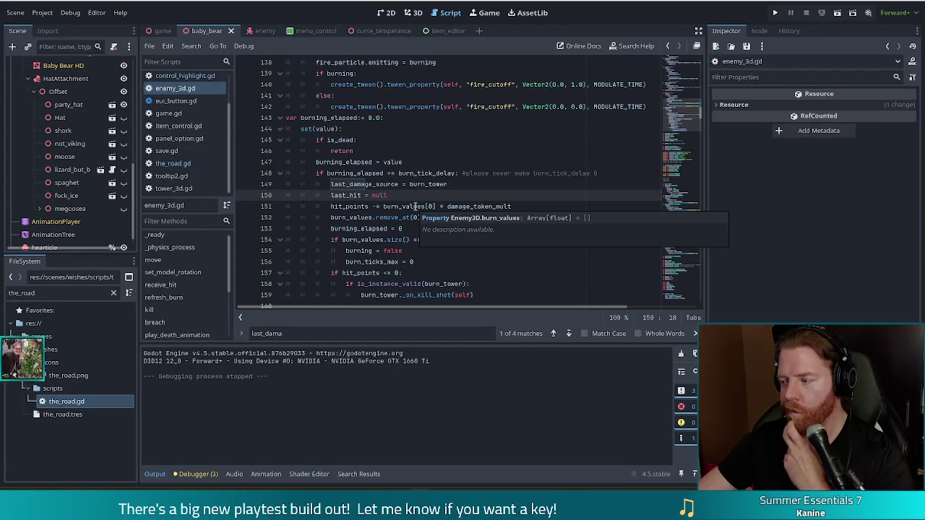
pyautogui.click(372, 184)
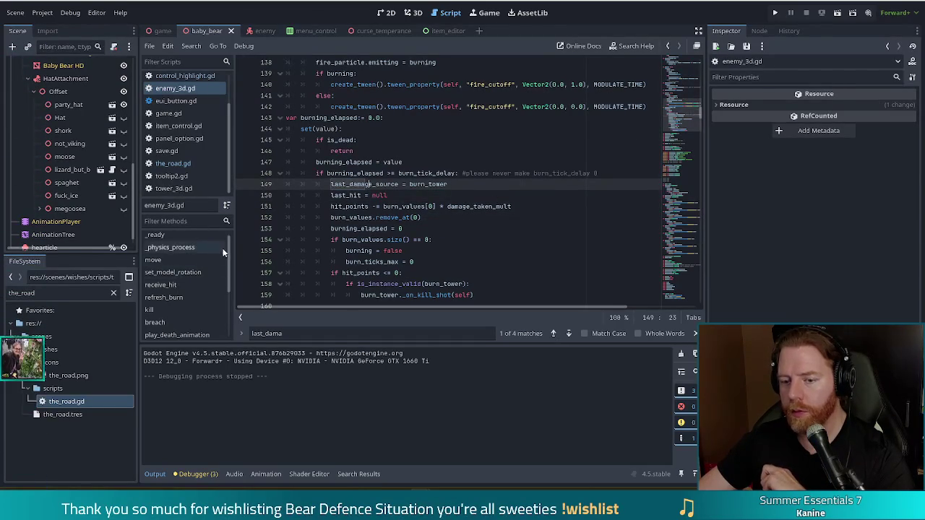
pyautogui.click(157, 309)
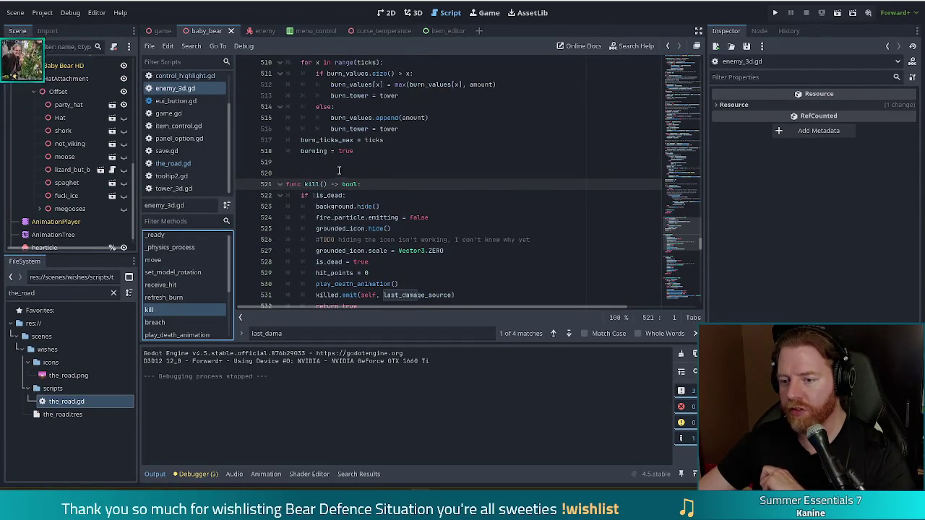
pyautogui.click(192, 286)
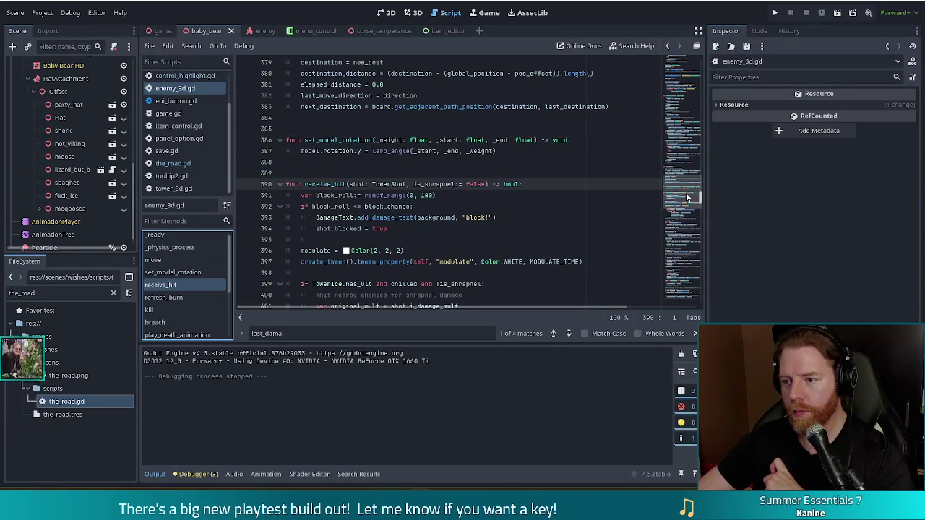
pyautogui.moveTo(686, 193); pyautogui.dragTo(686, 113)
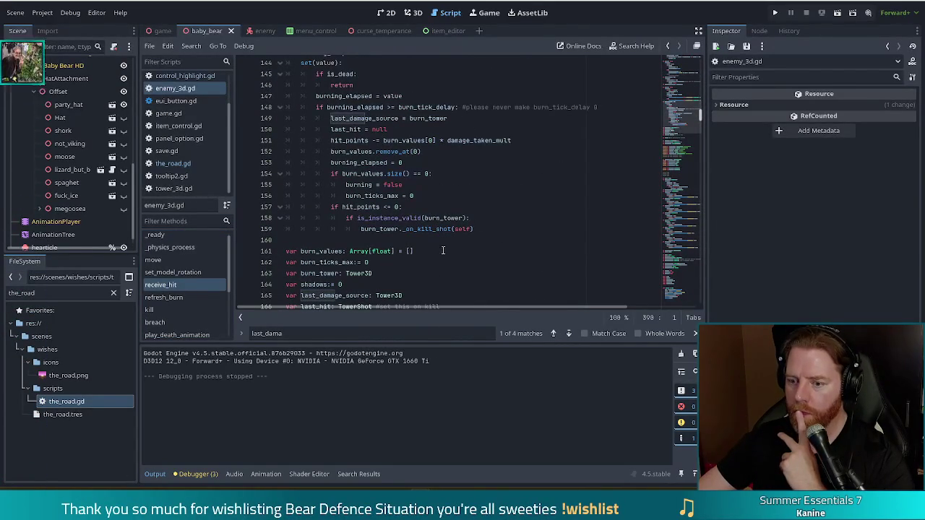
pyautogui.click(398, 275)
pyautogui.click(681, 126)
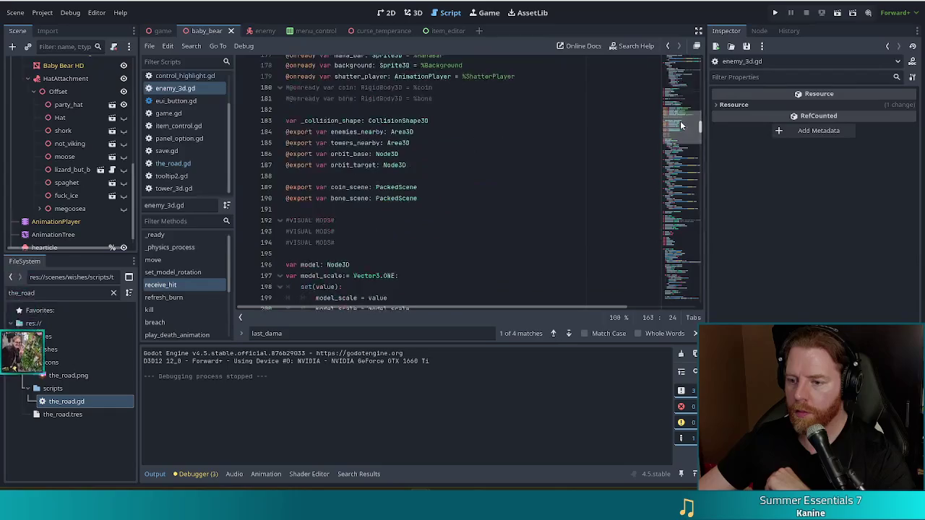
pyautogui.scroll(5, 368, 116)
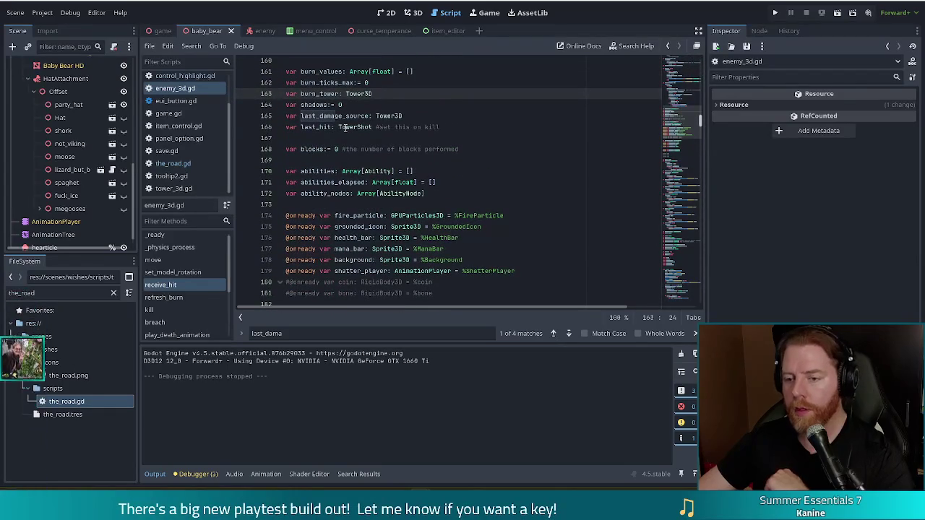
pyautogui.click(327, 128)
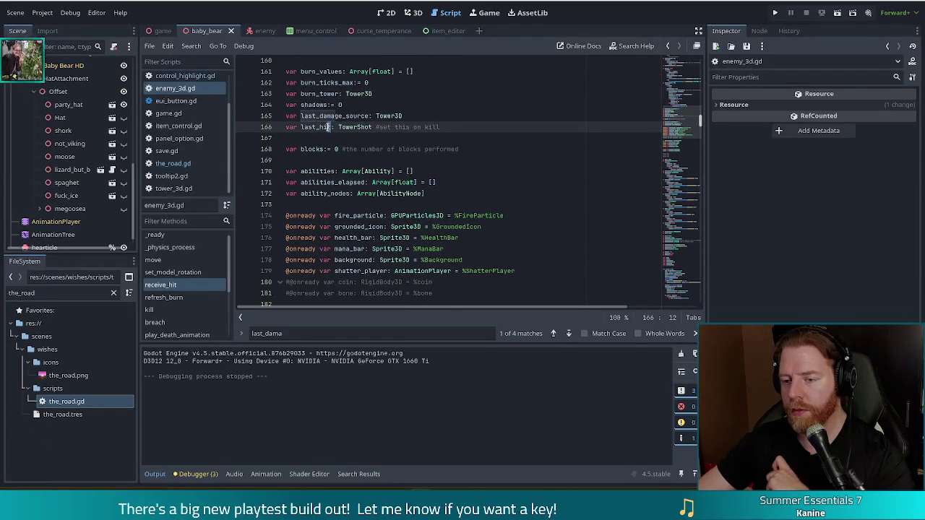
pyautogui.moveTo(347, 177)
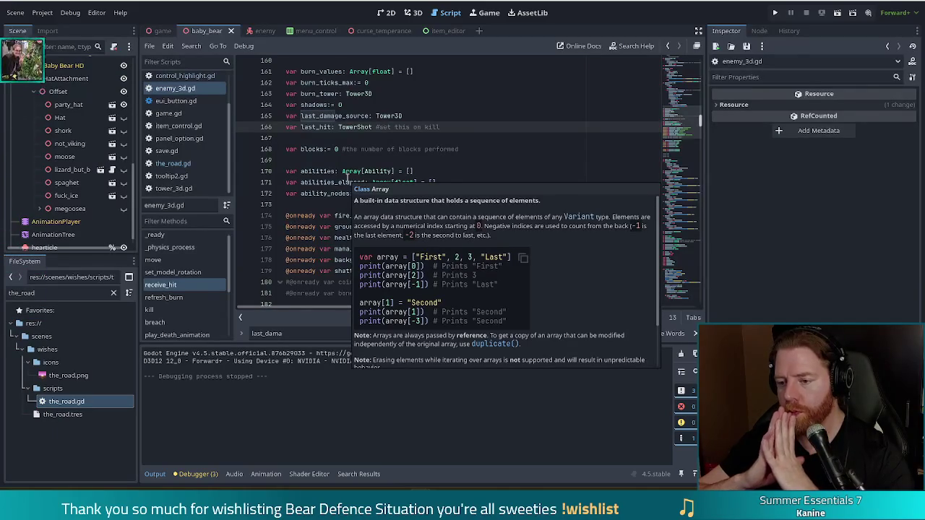
pyautogui.scroll(1, 346, 177)
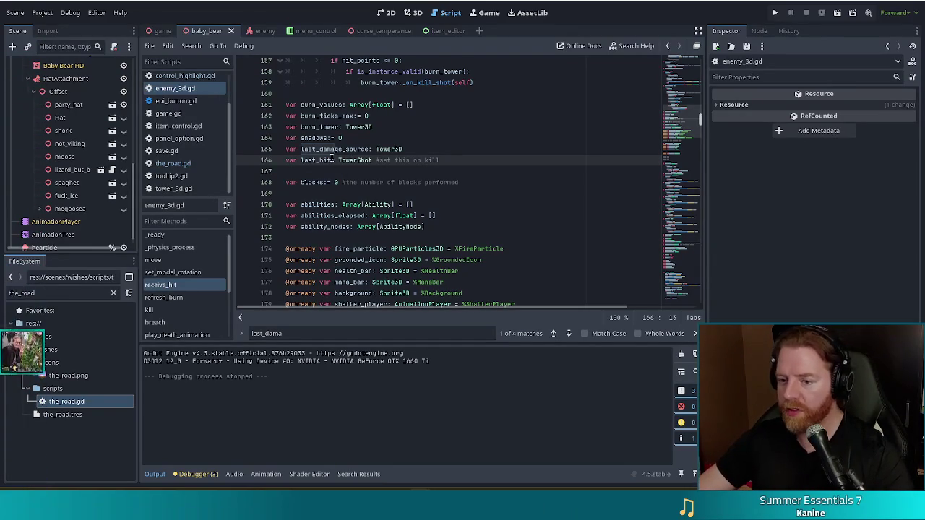
pyautogui.moveTo(320, 150); pyautogui.dragTo(325, 159)
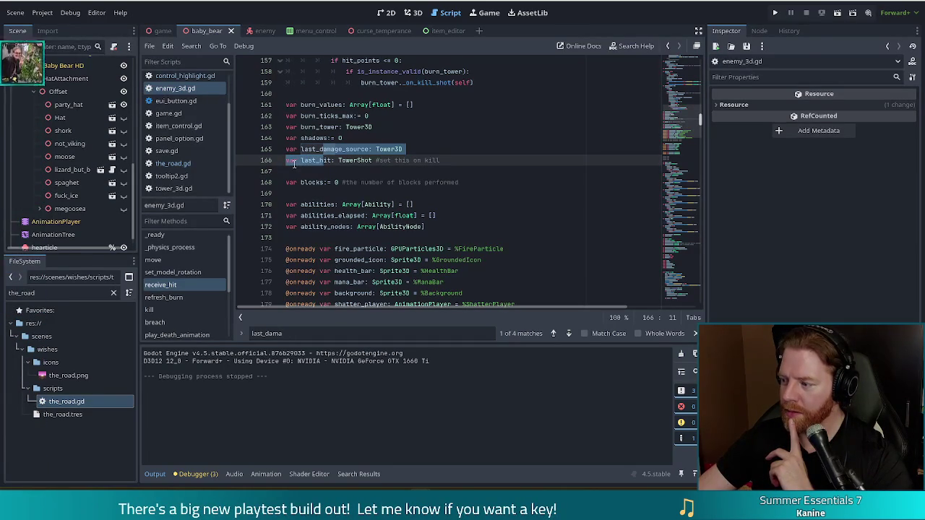
pyautogui.press('Down')
pyautogui.press('Down')
pyautogui.press('Down')
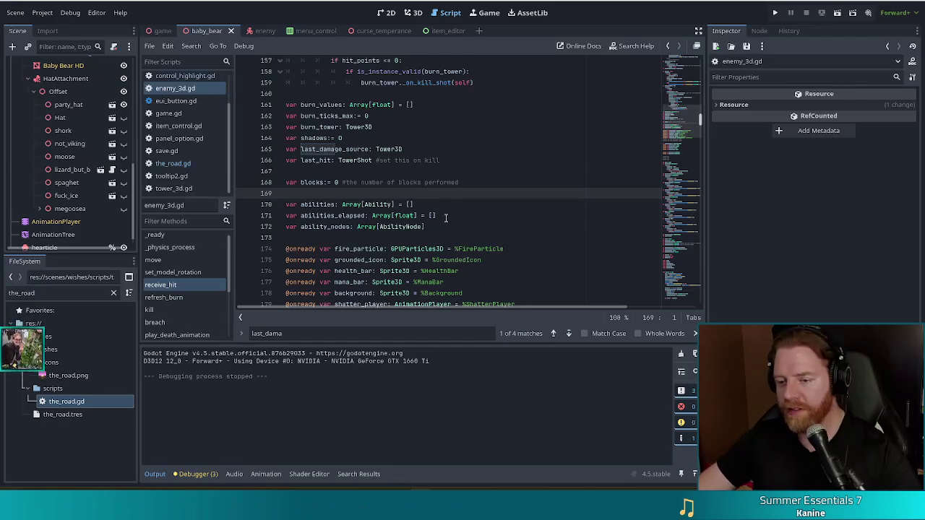
# Step: Find the burn-tick last_hit = null line and comment it out
pyautogui.click(474, 160)
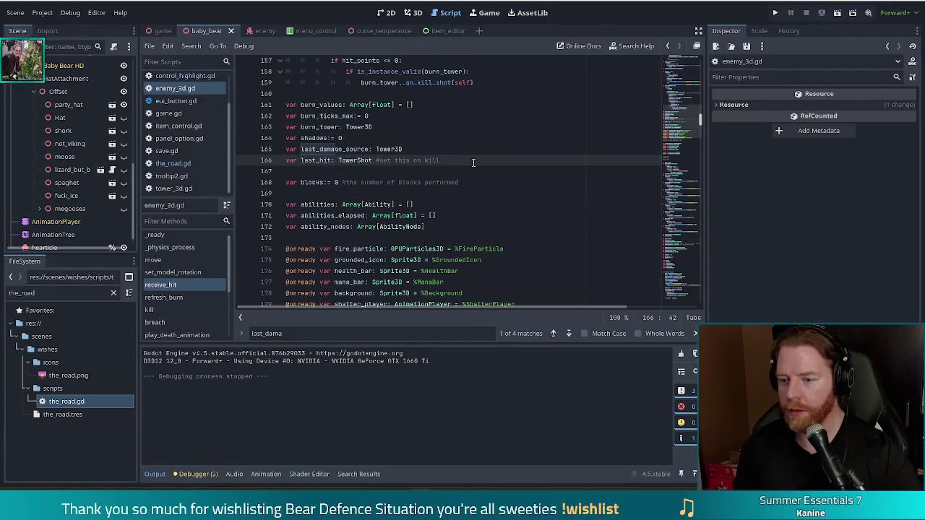
pyautogui.hotkey('ctrl', 'f')
pyautogui.write('last_hit')
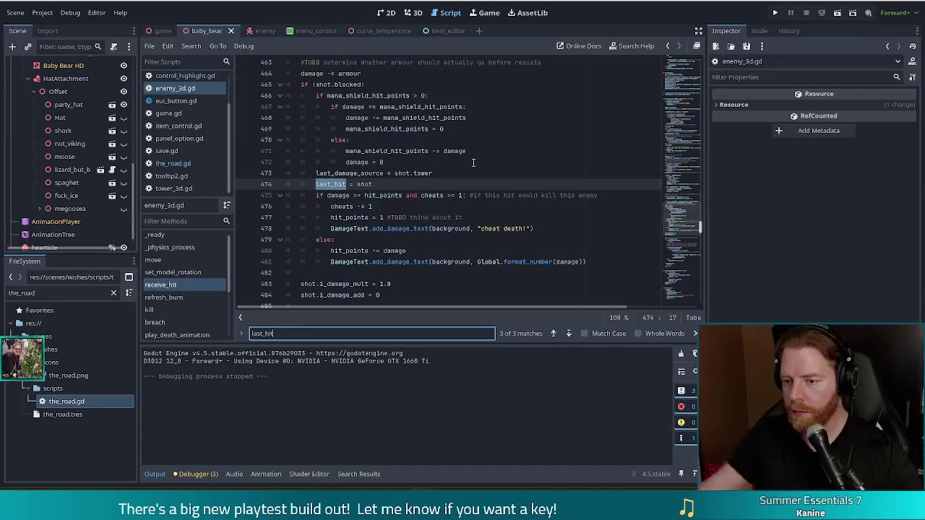
pyautogui.click(553, 334)
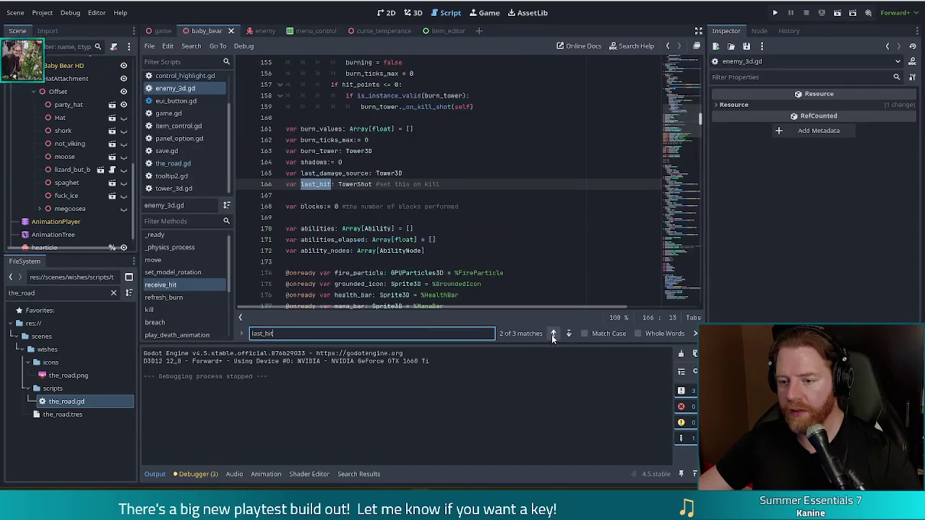
pyautogui.click(555, 334)
pyautogui.click(502, 172)
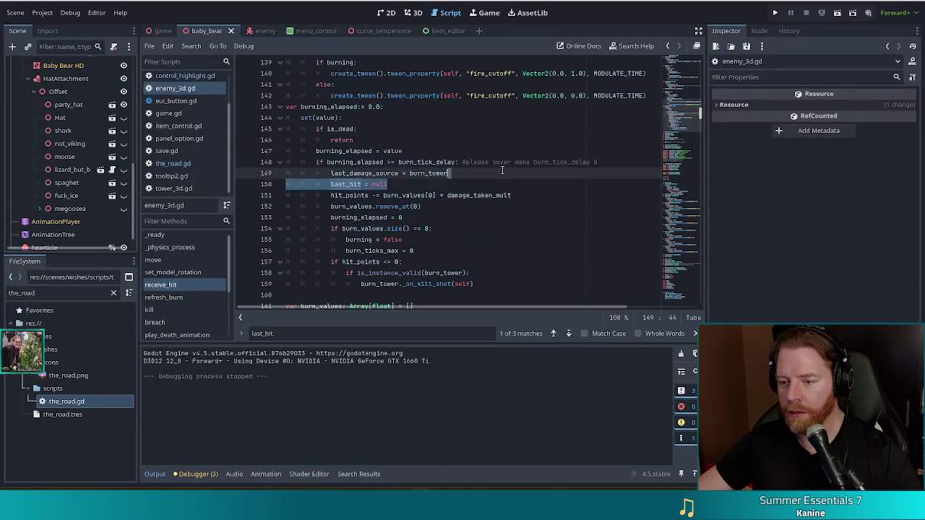
pyautogui.click(412, 185)
pyautogui.hotkey('ctrl', 'k')
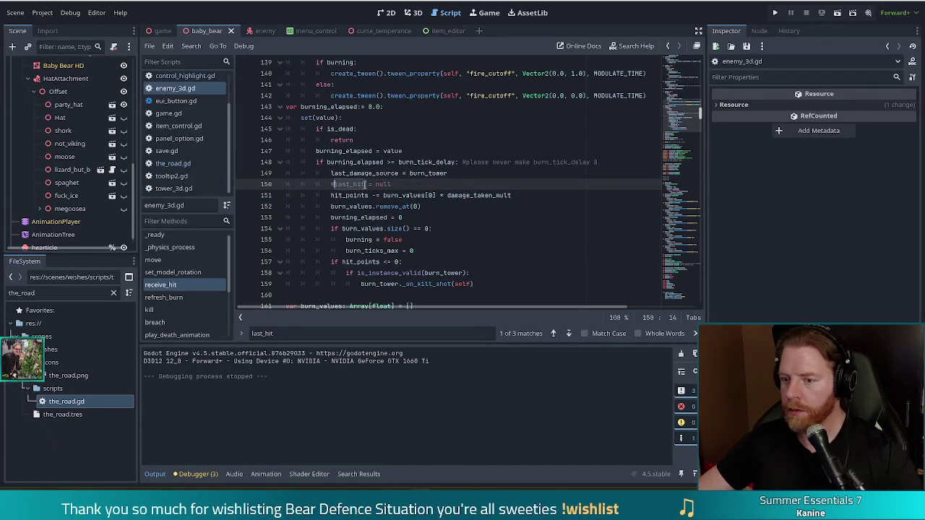
# Step: Append a note: don't set last hit, compare the source to the last hit
pyautogui.write(' actuall')
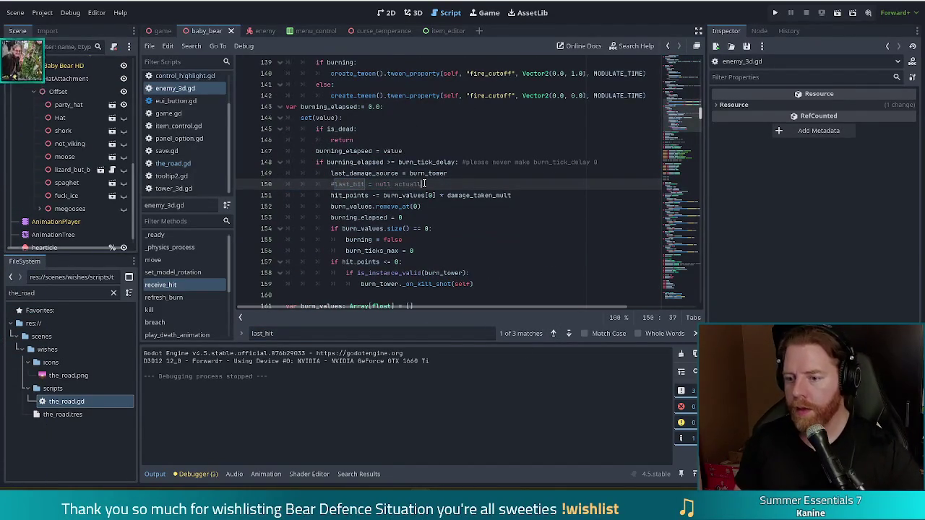
pyautogui.write("y no just, don't s")
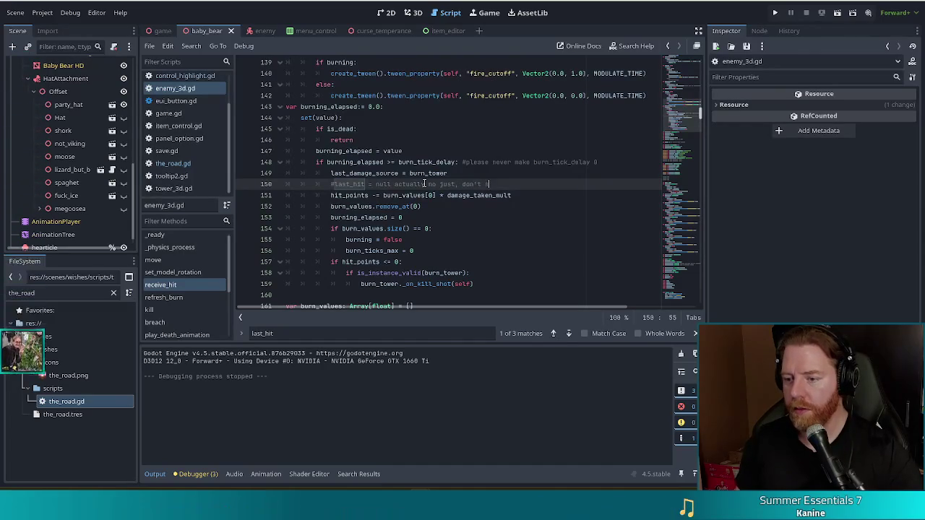
pyautogui.write('et last hit, comp')
pyautogui.scroll(-2, 424, 183)
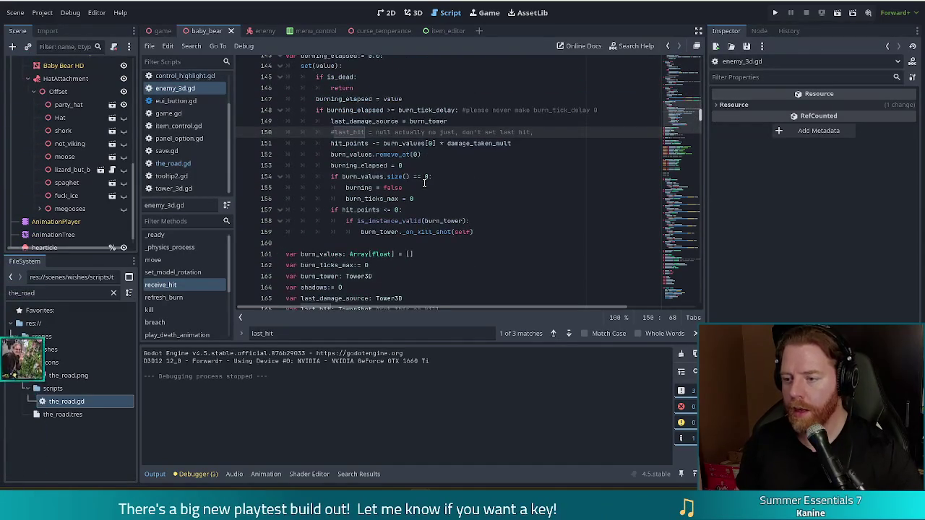
pyautogui.write('are th')
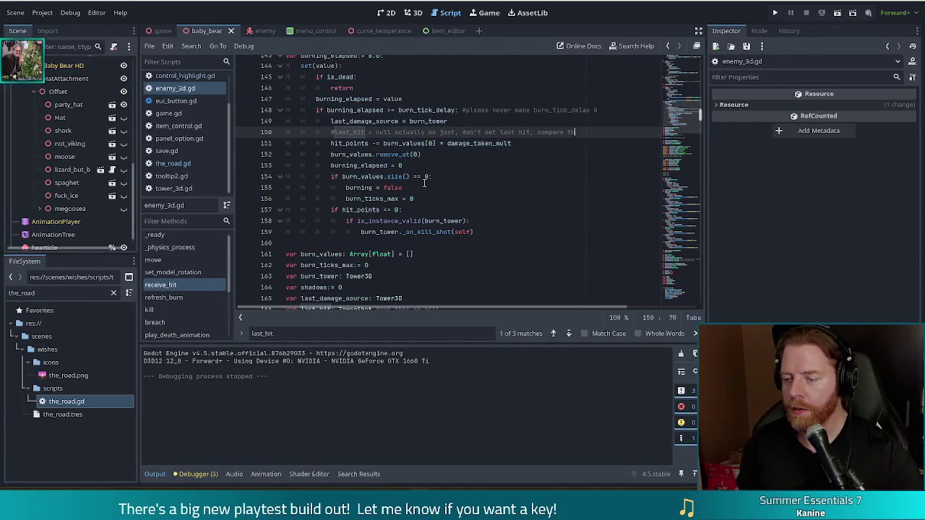
pyautogui.write('e source to the')
pyautogui.scroll(-1, 424, 184)
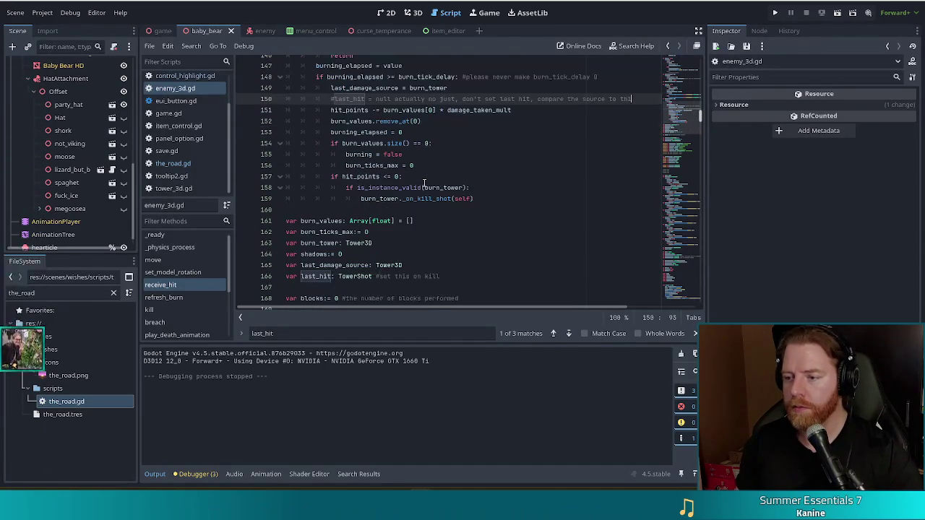
pyautogui.write('e last hit')
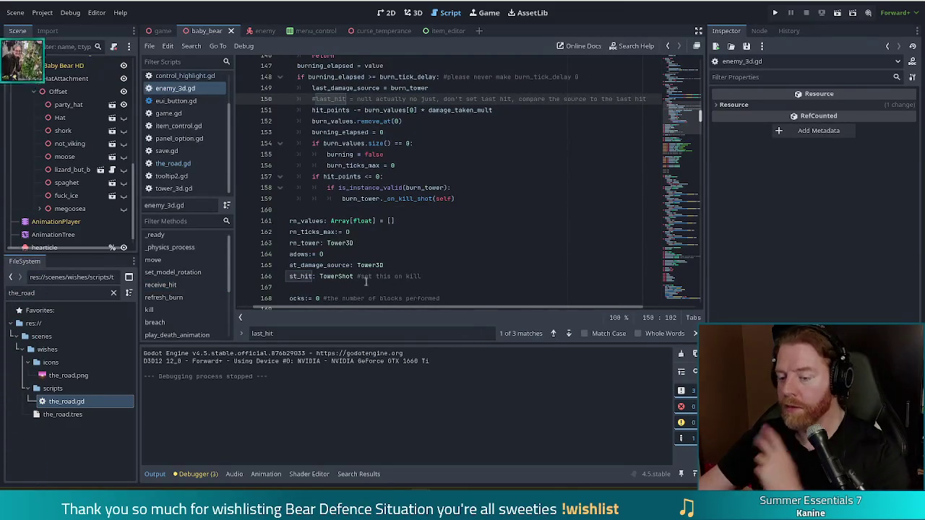
pyautogui.moveTo(567, 307)
pyautogui.mouseDown()
pyautogui.moveTo(609, 308)
pyautogui.moveTo(343, 308)
pyautogui.mouseUp()
pyautogui.scroll(3, 685, 116)
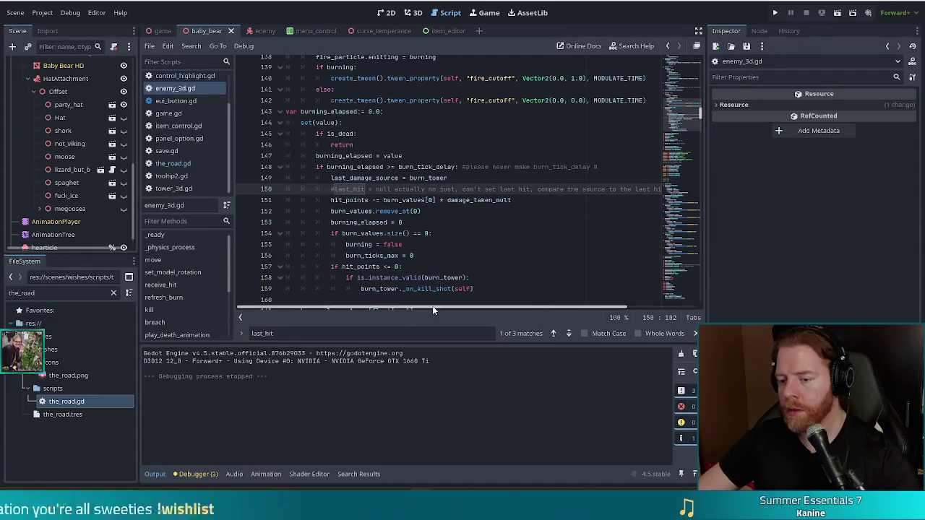
pyautogui.moveTo(437, 180)
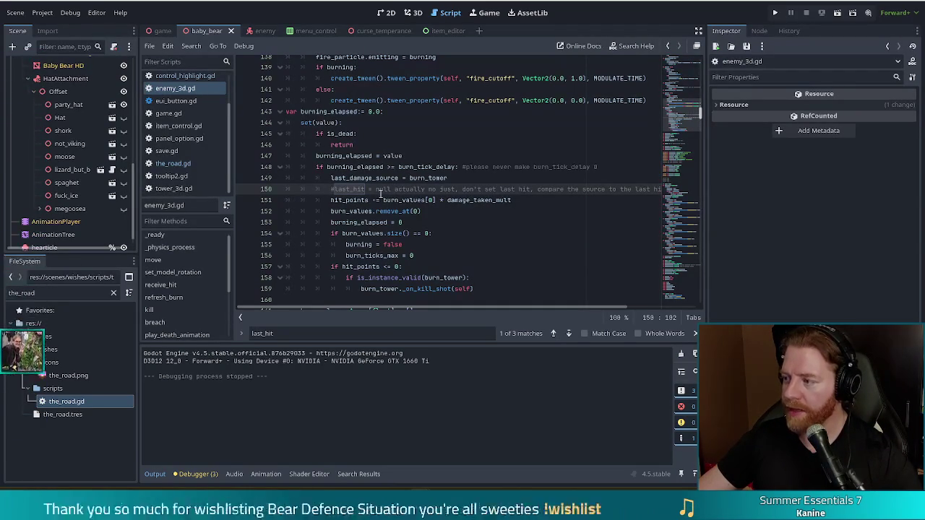
pyautogui.click(61, 416)
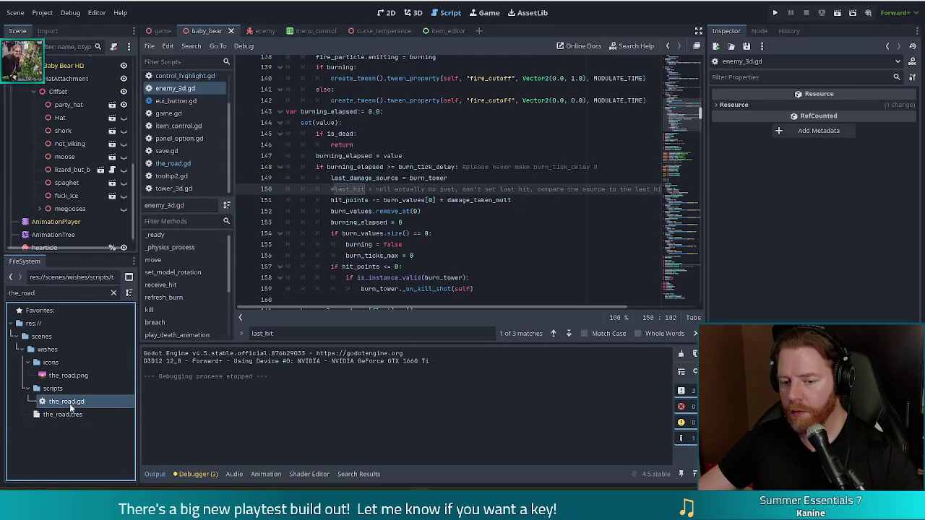
# Step: Duplicate the_road.tres as powder_keg.tres
pyautogui.moveTo(78, 378)
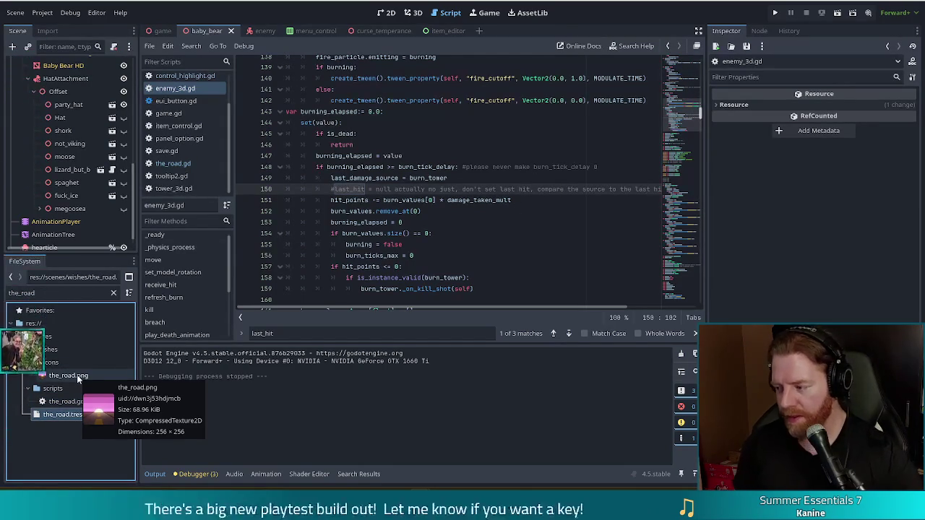
pyautogui.hotkey('ctrl', 'd')
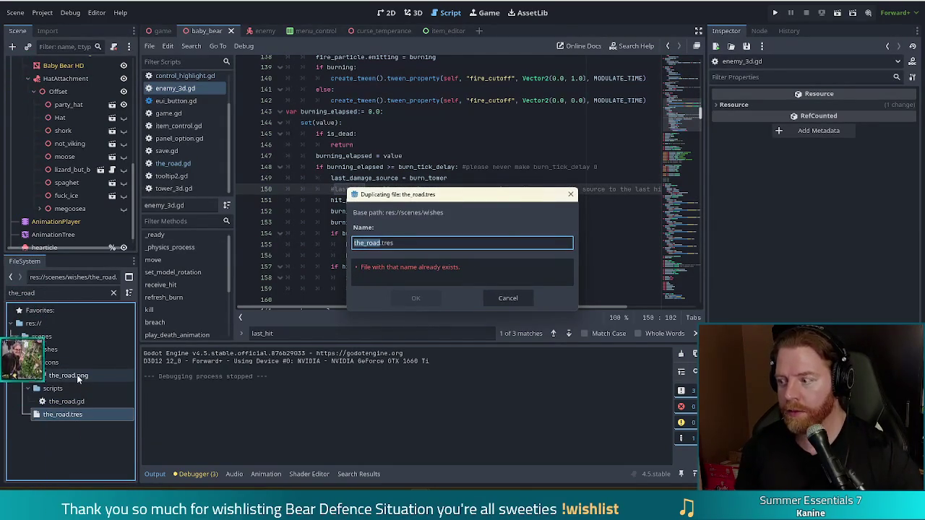
pyautogui.write('powder_keg')
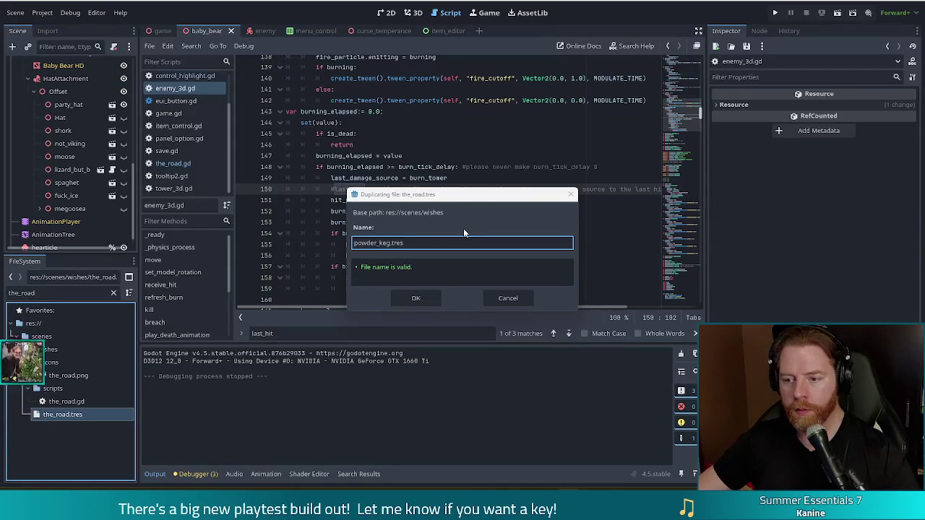
pyautogui.click(416, 299)
# Step: Duplicate the_road.gd as powder_keg.gd and save
pyautogui.click(67, 401)
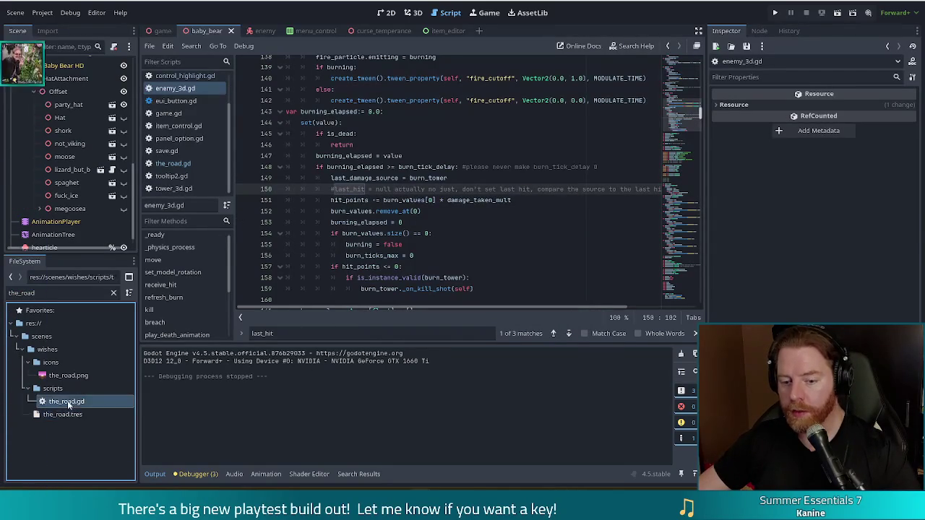
pyautogui.hotkey('ctrl', 'd')
pyautogui.write('pow')
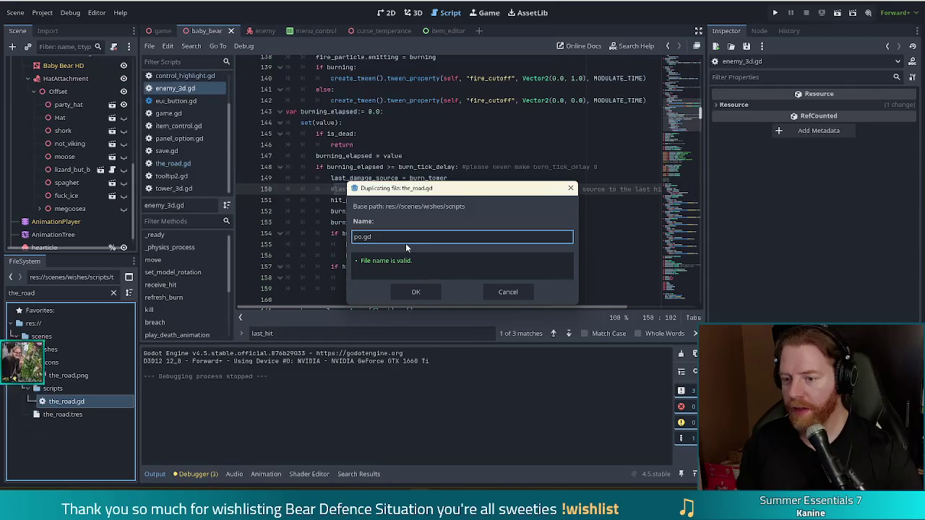
pyautogui.write('der_keg')
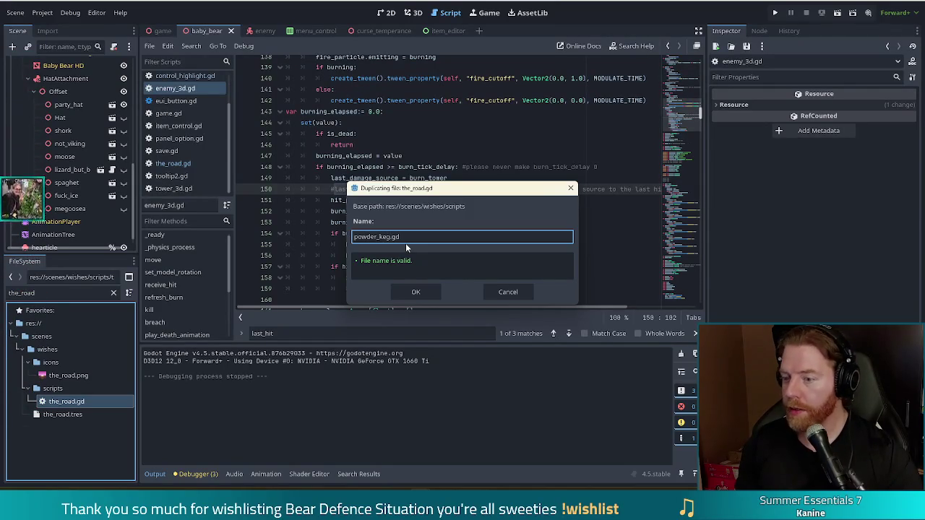
pyautogui.press('Return')
pyautogui.hotkey('ctrl', 's')
# Step: Close all open scripts and clear the FileSystem filter
pyautogui.click(149, 45)
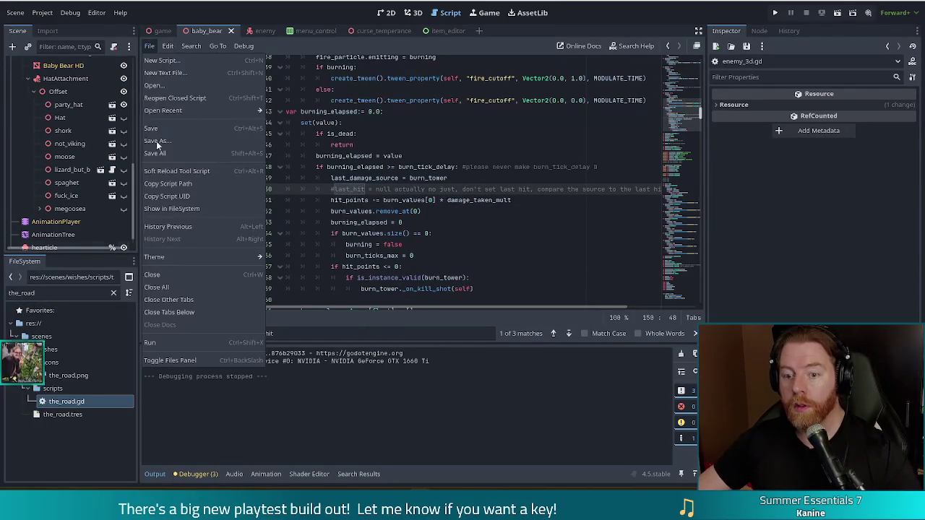
pyautogui.click(168, 287)
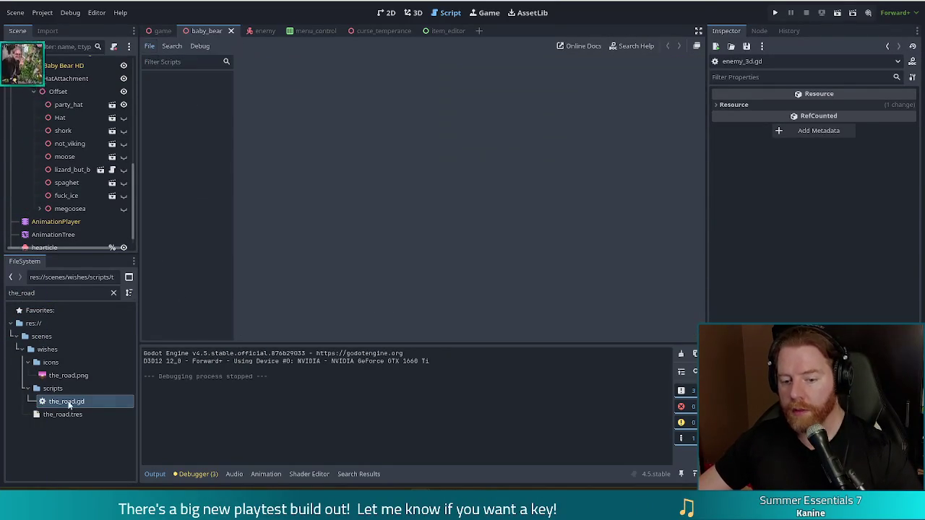
pyautogui.doubleClick(37, 292)
pyautogui.press('BackSpace')
# Step: Open powder_keg.gd and delete the speed_bonus and kills variables
pyautogui.write('powder')
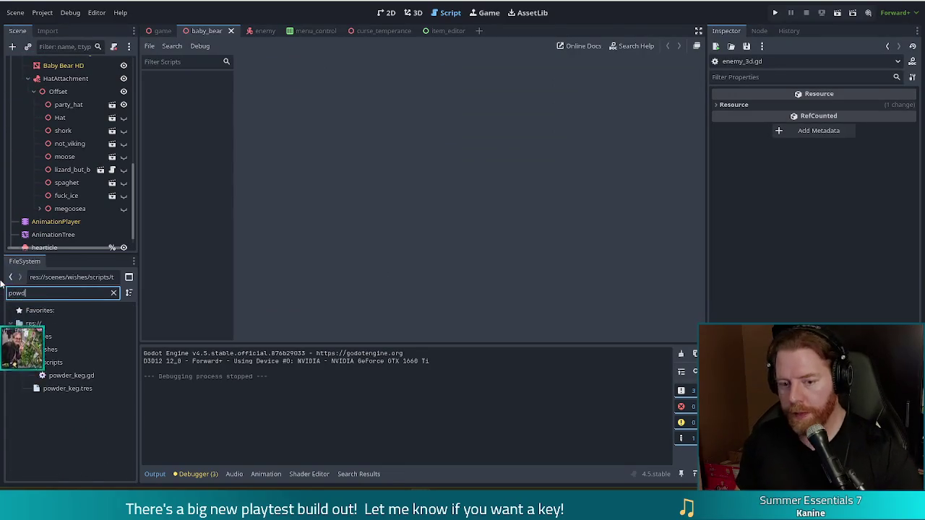
pyautogui.doubleClick(82, 376)
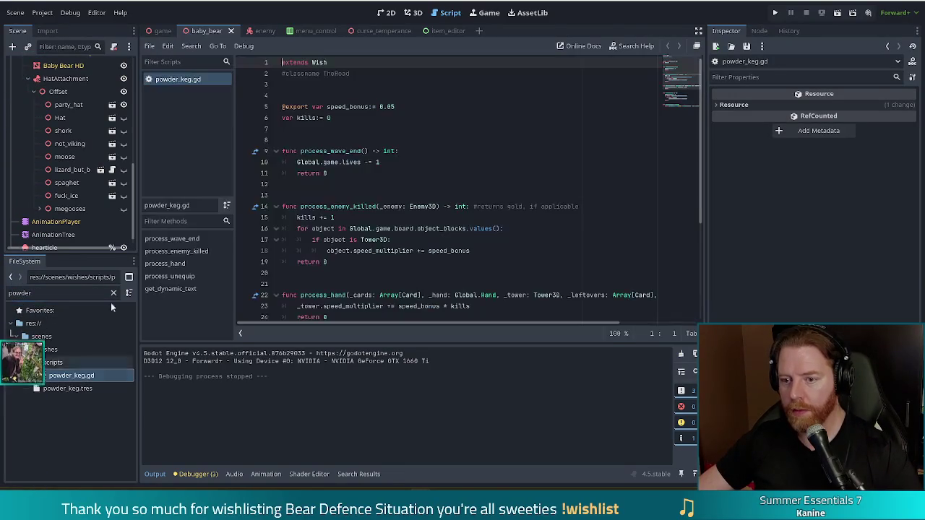
pyautogui.click(329, 119)
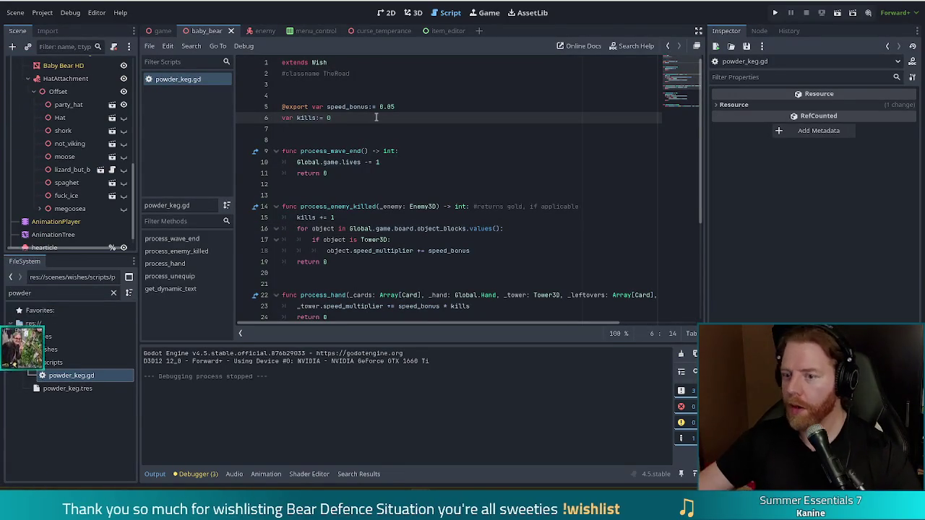
pyautogui.moveTo(408, 114); pyautogui.dragTo(223, 105)
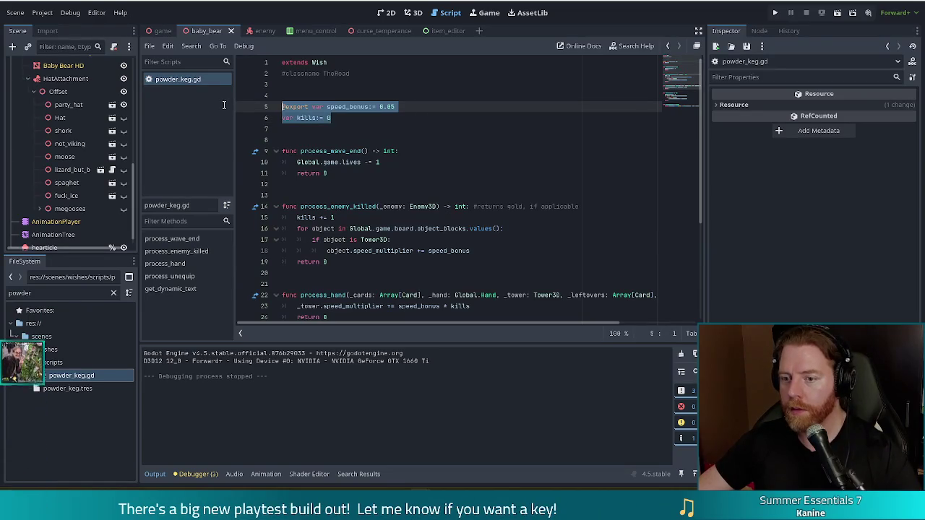
pyautogui.press('BackSpace')
# Step: Delete process_wave_end, rename the class-name comment to PowderKeg, and save
pyautogui.moveTo(338, 160); pyautogui.dragTo(279, 129)
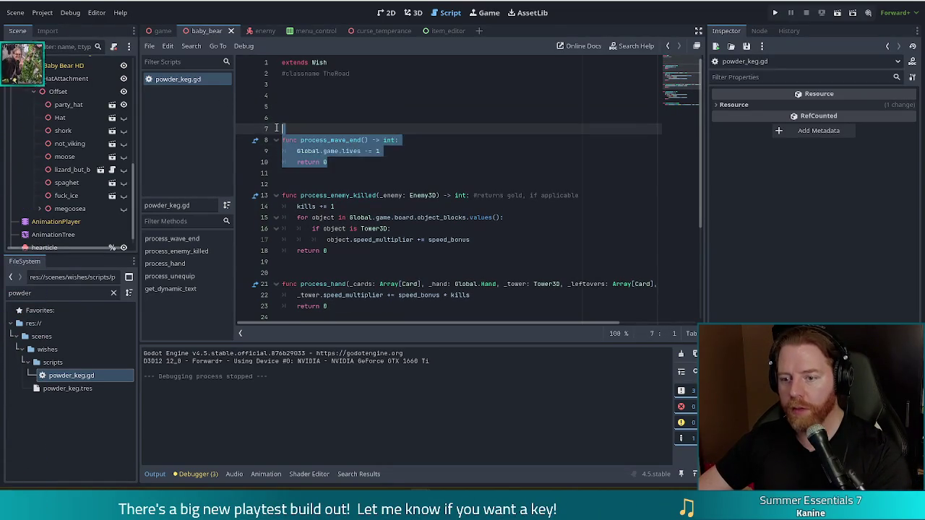
pyautogui.press('BackSpace')
pyautogui.press('BackSpace')
pyautogui.press('BackSpace')
pyautogui.press('BackSpace')
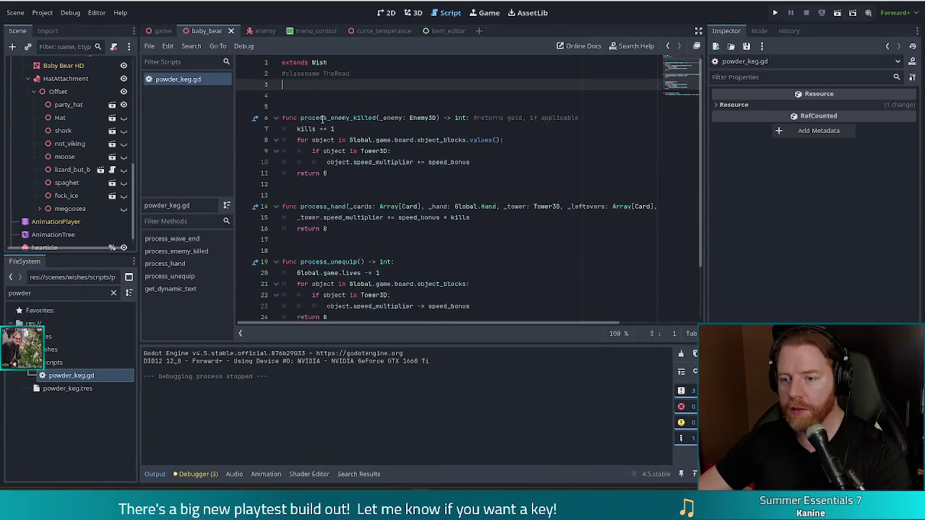
pyautogui.hotkey('ctrl', 'shift', 'Left')
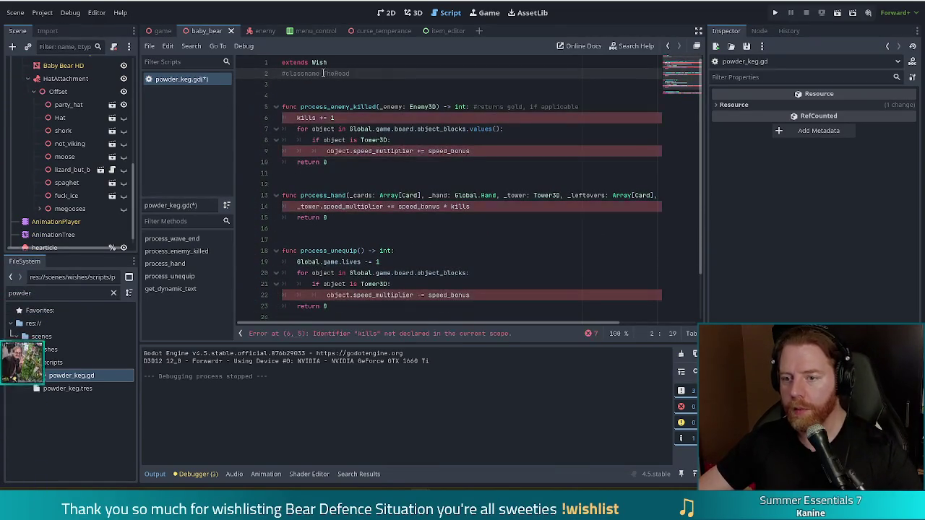
pyautogui.write('PowderK')
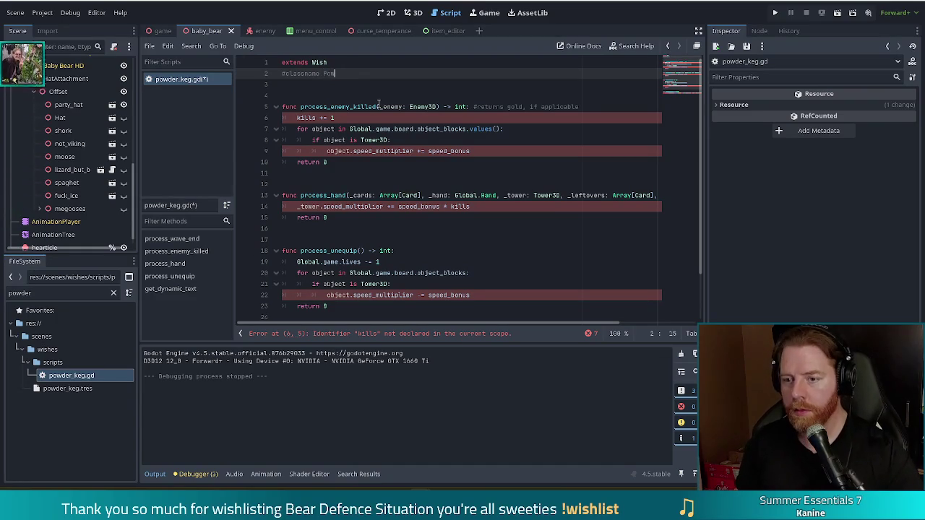
pyautogui.hotkey('ctrl', 's')
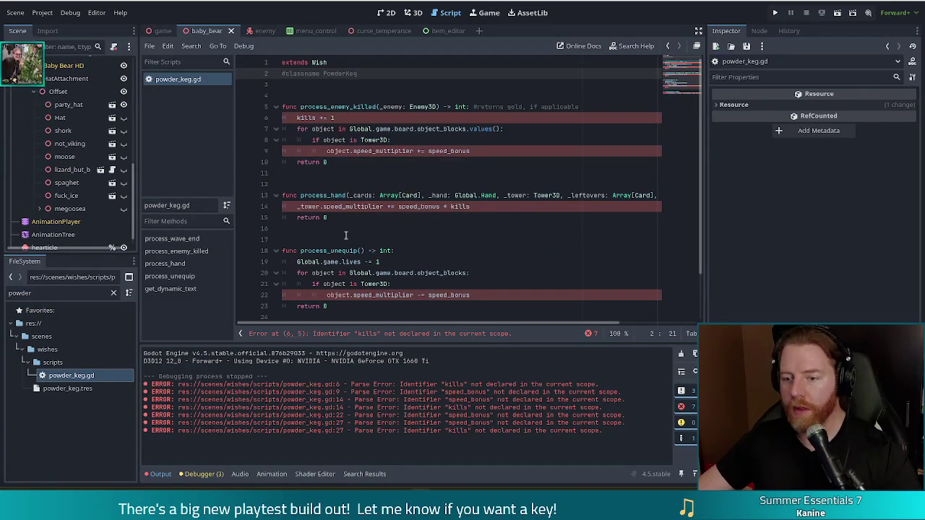
# Step: Delete process_hand, process_unequip and get_dynamic_text plus the trailing blank lines
pyautogui.click(325, 218)
pyautogui.moveTo(325, 218); pyautogui.dragTo(233, 193)
pyautogui.press('BackSpace')
pyautogui.moveTo(328, 284)
pyautogui.mouseDown()
pyautogui.moveTo(240, 246)
pyautogui.moveTo(233, 230)
pyautogui.mouseUp()
pyautogui.press('BackSpace')
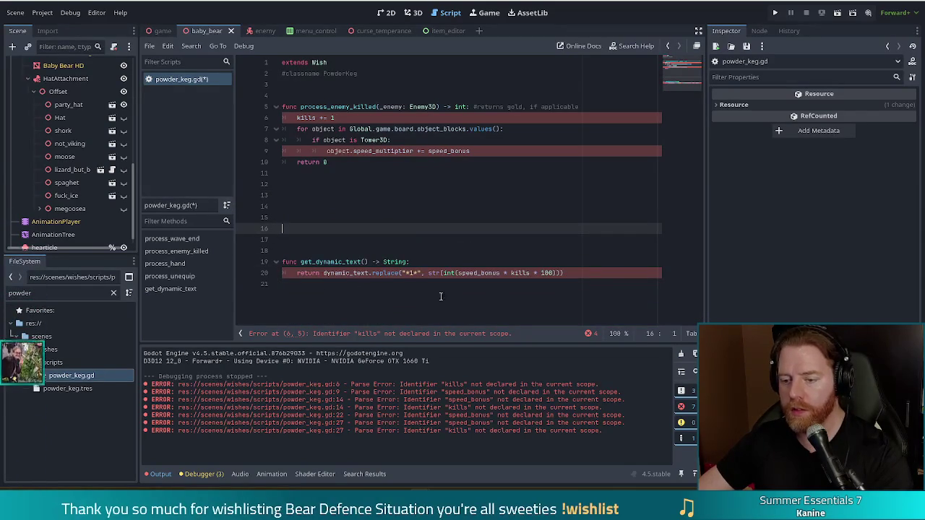
pyautogui.moveTo(601, 279); pyautogui.dragTo(248, 227)
pyautogui.press('BackSpace')
pyautogui.press('BackSpace')
pyautogui.press('BackSpace')
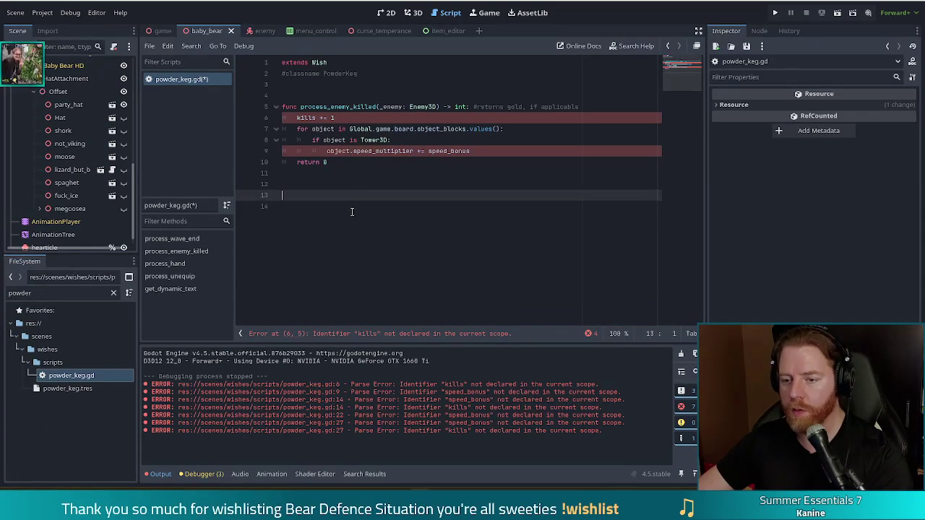
pyautogui.press('Delete')
pyautogui.press('BackSpace')
pyautogui.press('BackSpace')
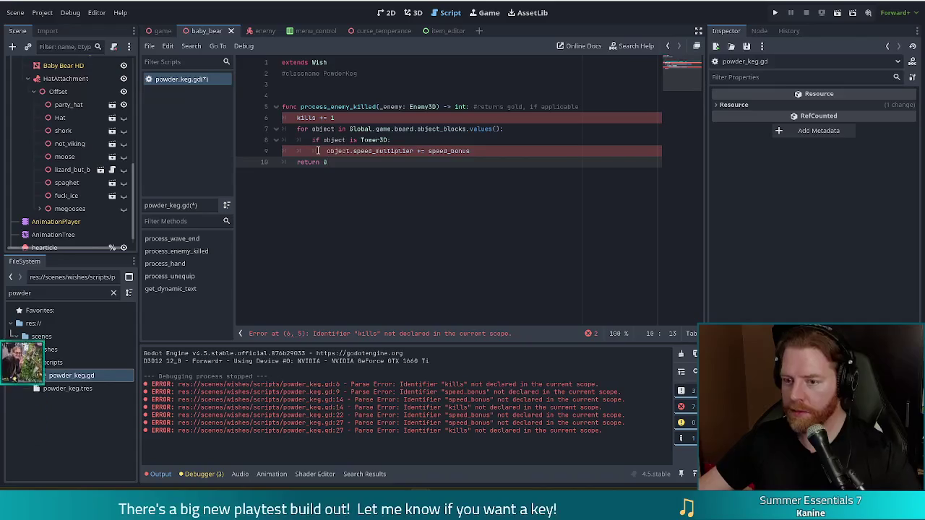
pyautogui.hotkey('shift', 'Up')
pyautogui.hotkey('shift', 'Up')
pyautogui.hotkey('shift', 'Up')
pyautogui.hotkey('shift', 'Home')
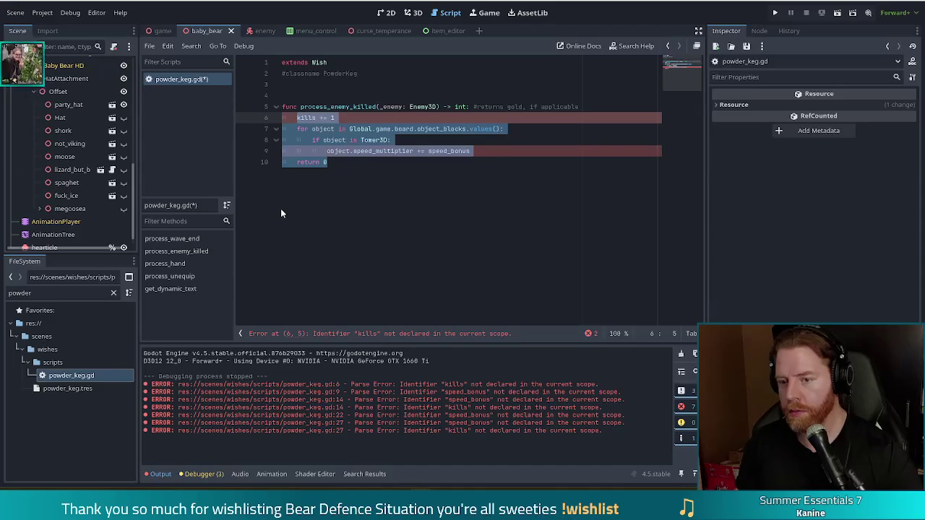
# Step: Replace process_enemy_killed's body with return 0 and open a line above it
pyautogui.press('BackSpace')
pyautogui.write('return 0')
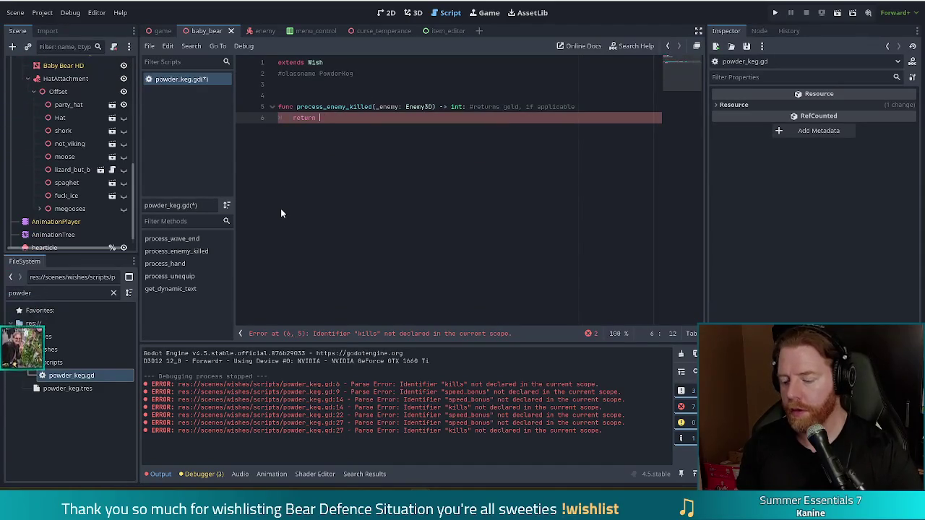
pyautogui.press('Home')
pyautogui.press('Return')
pyautogui.press('Up')
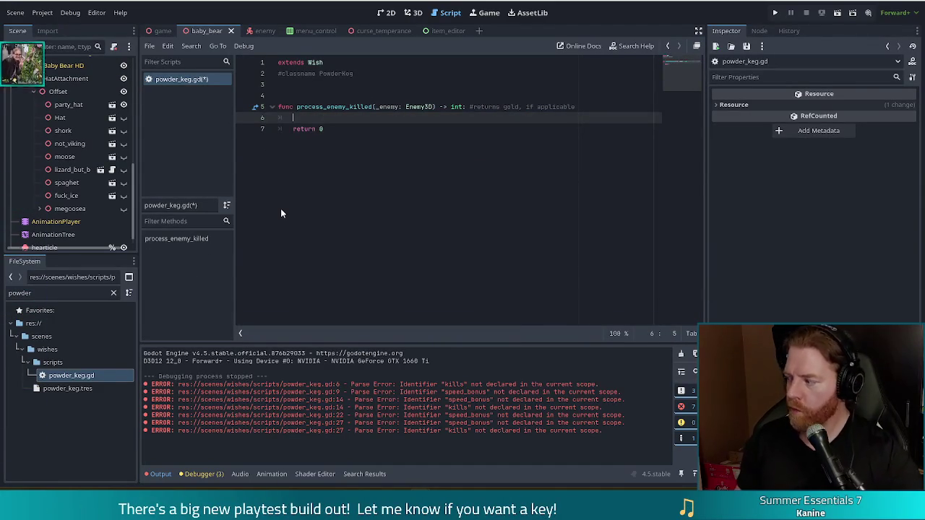
# Step: Add TODO comments: determine the killing damage was a hit, get nearby enemies, hit them too
pyautogui.write('#TODO')
pyautogui.press('Return')
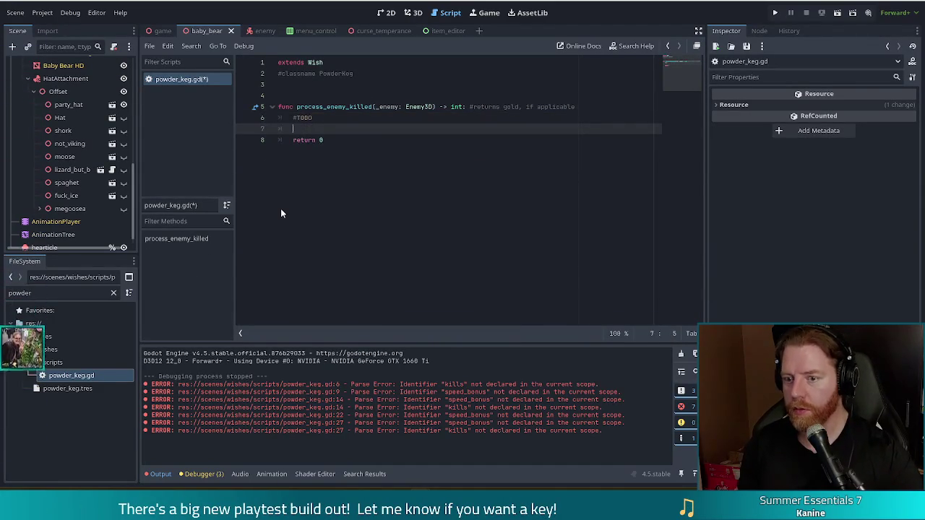
pyautogui.write('#')
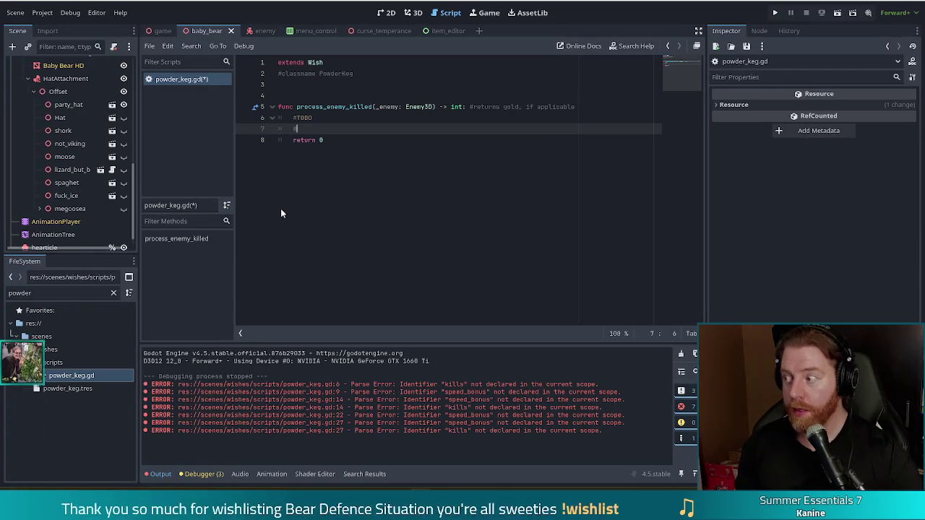
pyautogui.write('determine that the ')
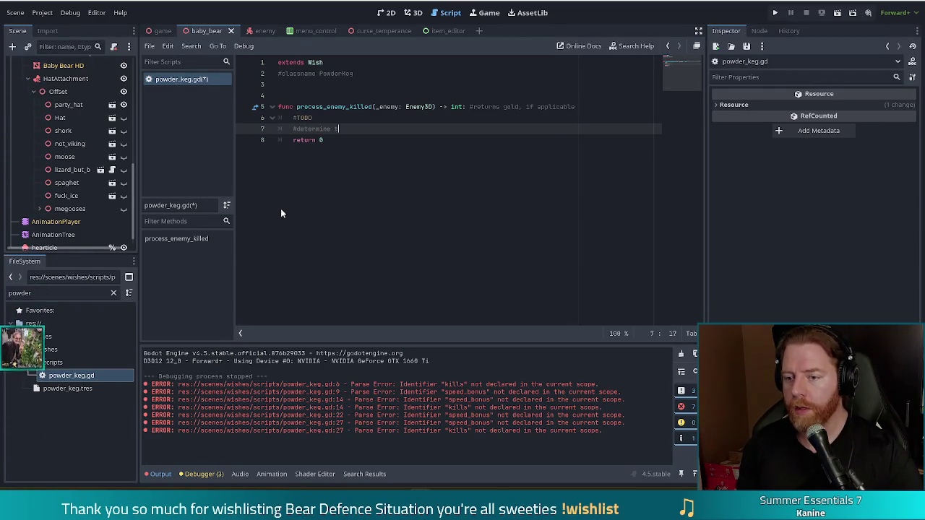
pyautogui.write('killing d')
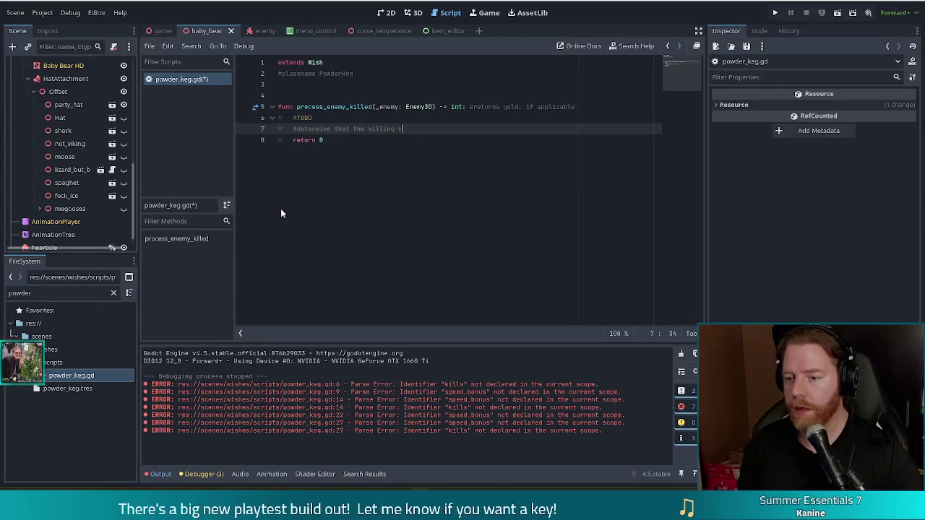
pyautogui.write('amage was a hit')
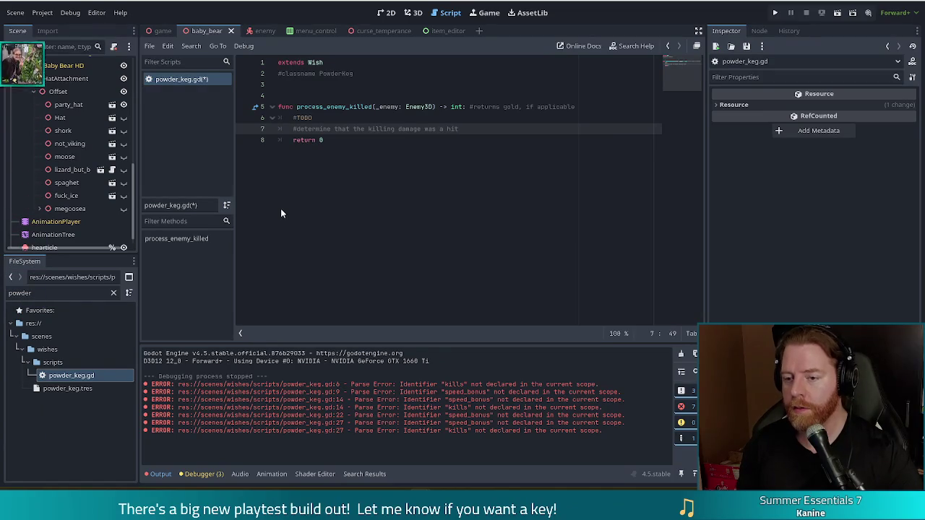
pyautogui.press('Return')
pyautogui.write('#')
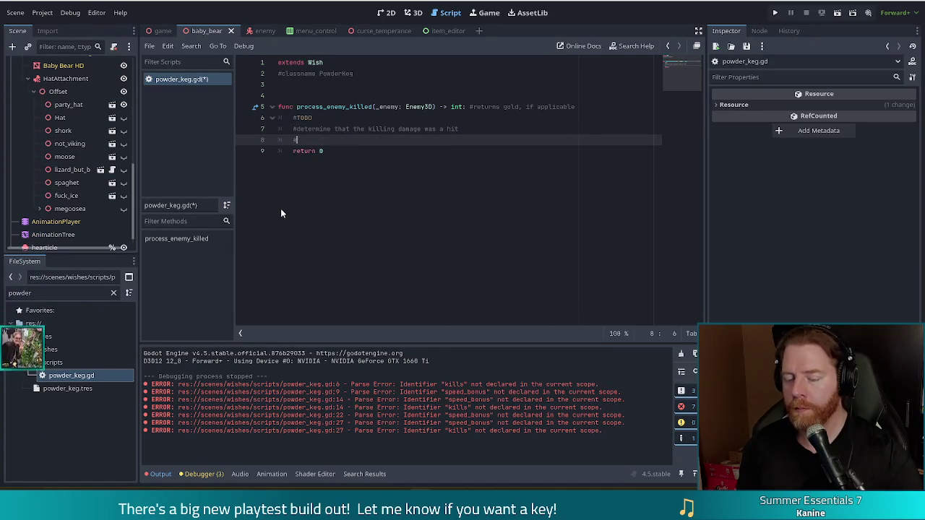
pyautogui.write('get ')
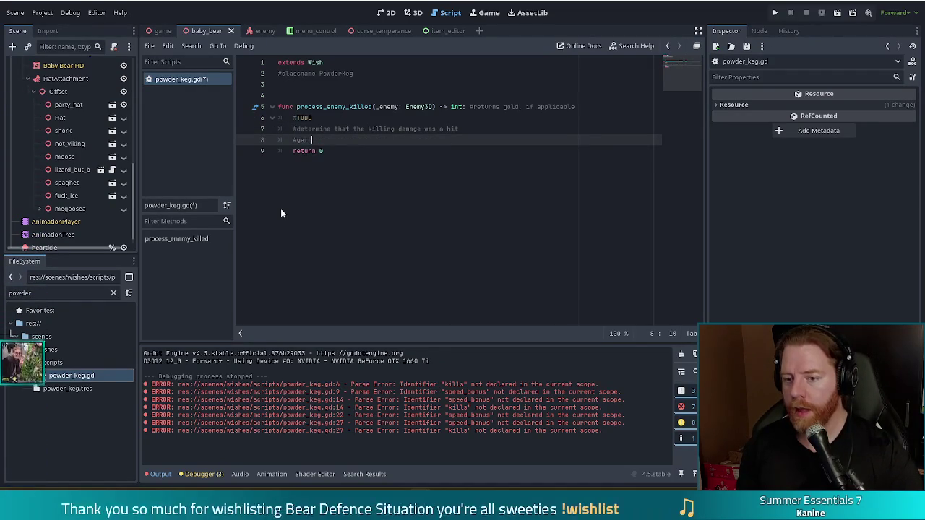
pyautogui.write('nearby enem')
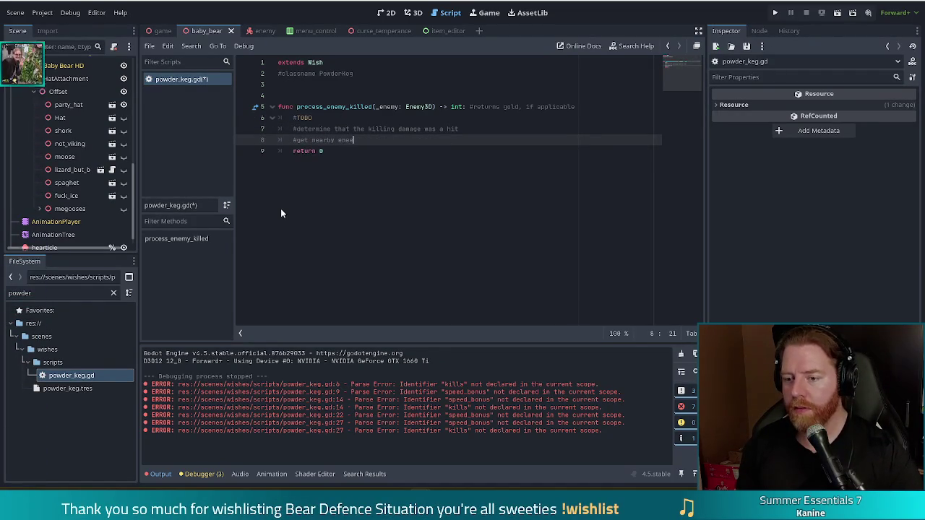
pyautogui.write('ies')
pyautogui.press('Return')
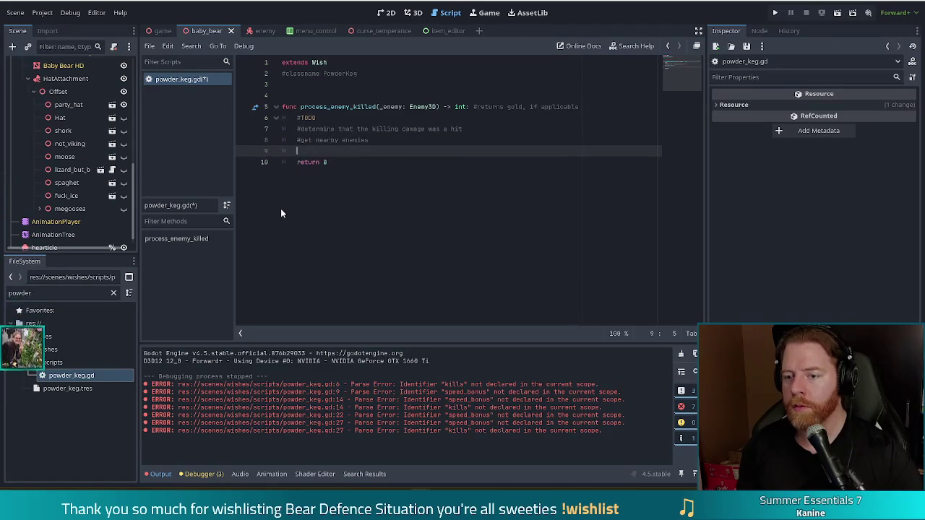
pyautogui.write('#hit them too')
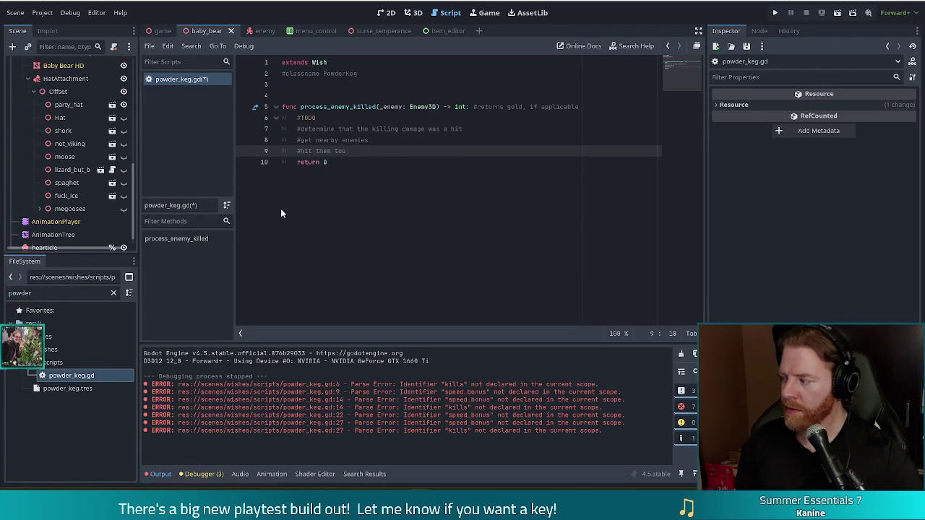
# Step: Start an if checking is_instance_valid(_enemy.last_hit) below the killing-damage comment
pyautogui.press('Up')
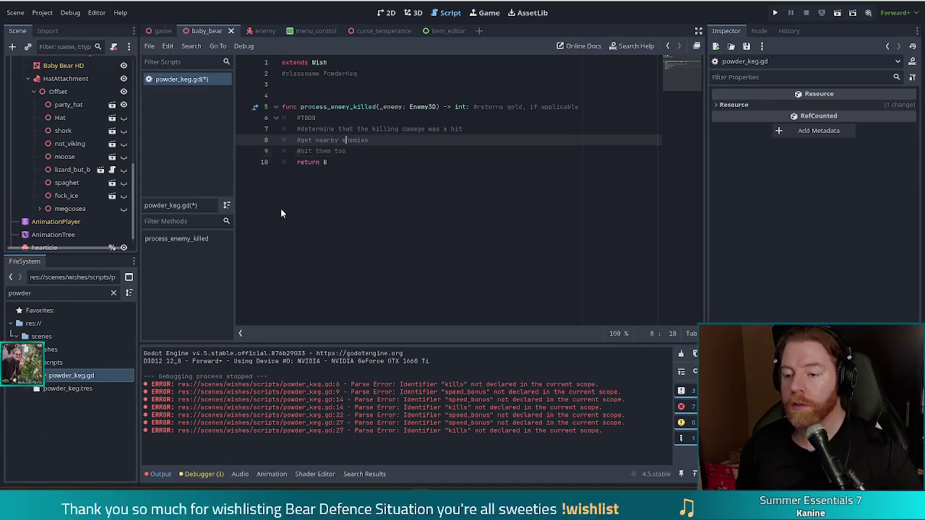
pyautogui.press('Up')
pyautogui.press('End')
pyautogui.press('Return')
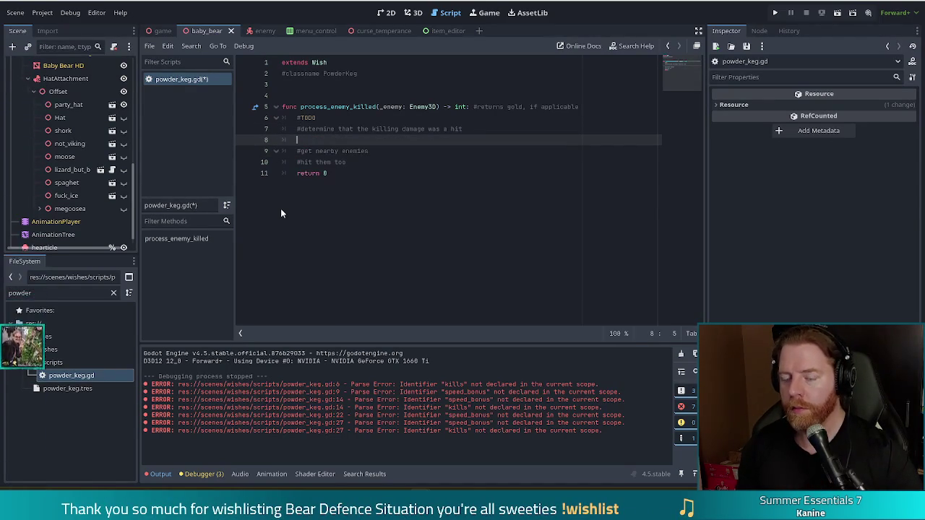
pyautogui.write('if _enemy')
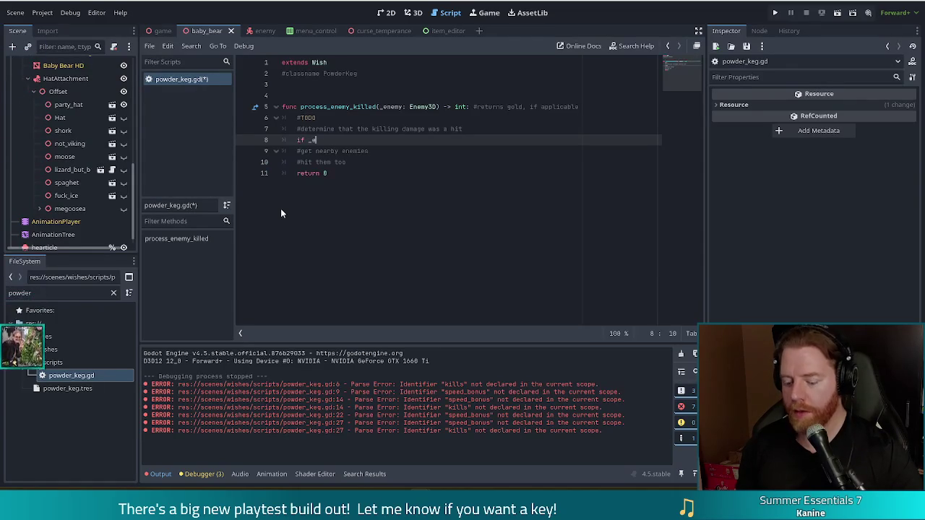
pyautogui.hotkey('ctrl', 'space')
pyautogui.write('.l')
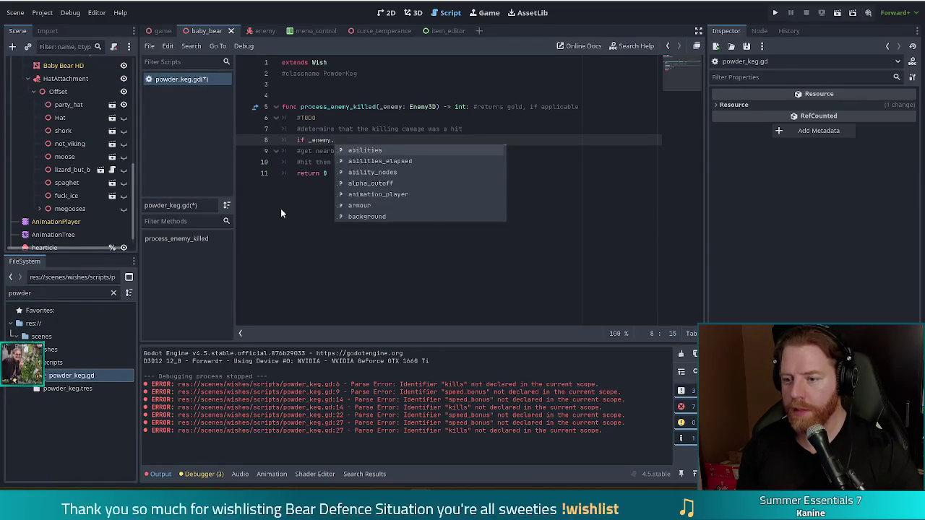
pyautogui.press('Down')
pyautogui.press('Down')
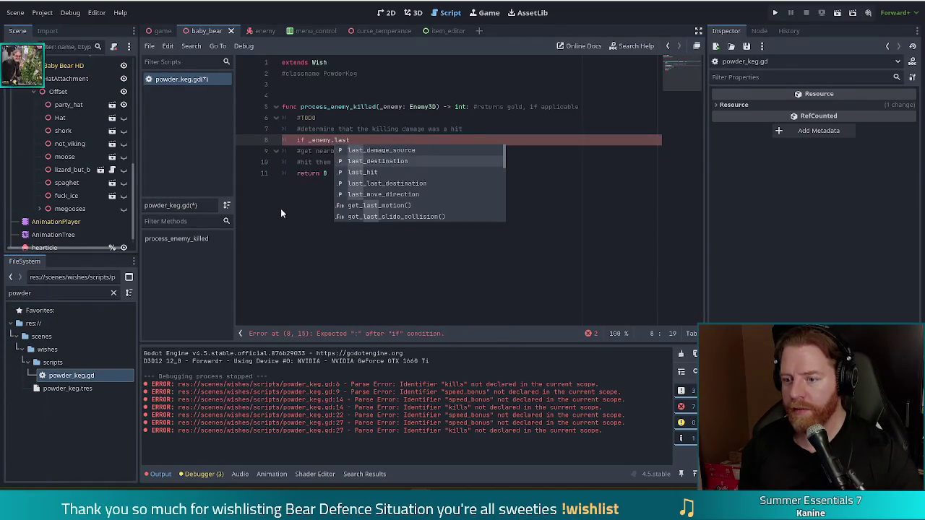
pyautogui.press('Return')
pyautogui.hotkey('ctrl', 'Left')
pyautogui.hotkey('ctrl', 'Left')
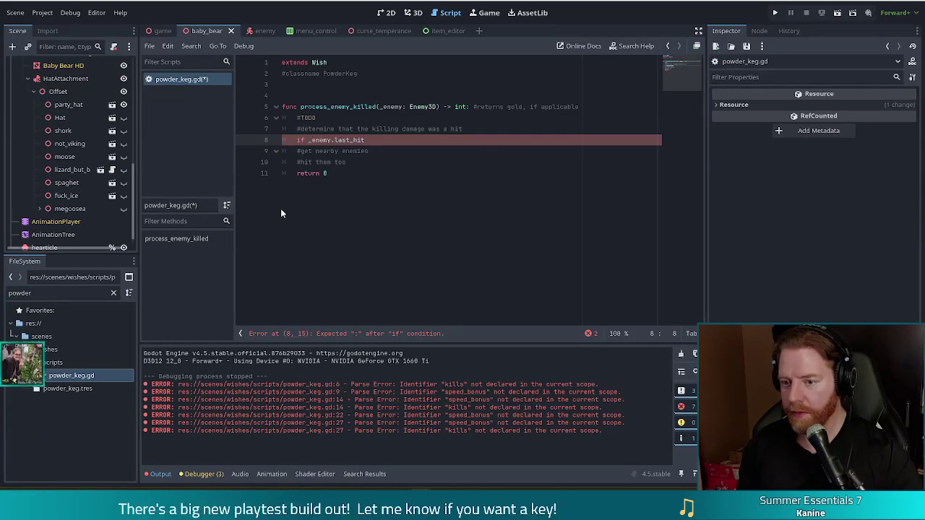
pyautogui.write('is_instan')
pyautogui.press('Down')
pyautogui.press('Down')
pyautogui.press('Tab')
pyautogui.press('Delete')
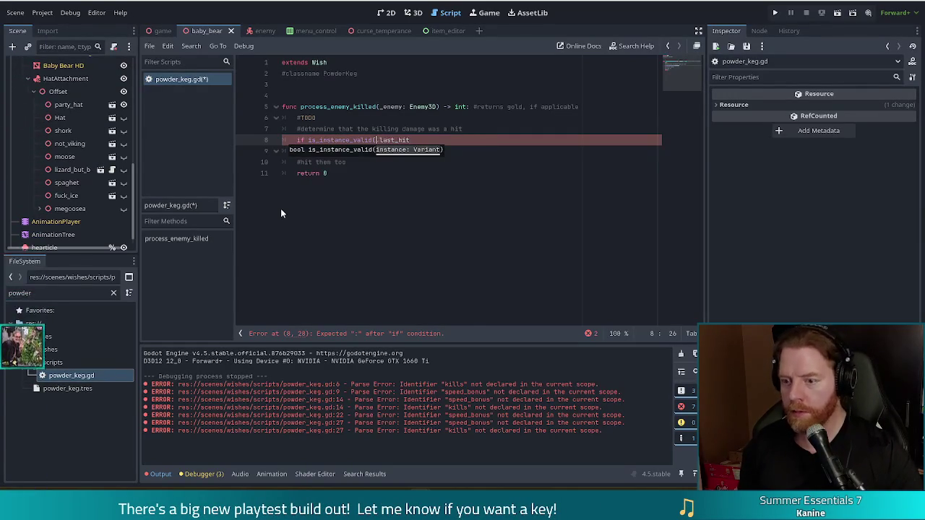
pyautogui.write('en')
pyautogui.write('emy.')
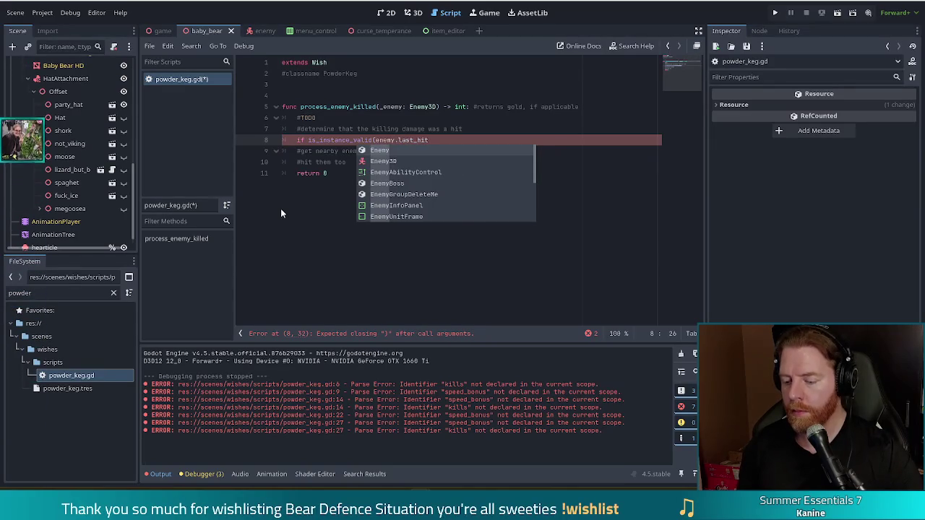
pyautogui.hotkey('ctrl', 'Left')
pyautogui.hotkey('ctrl', 'Left')
pyautogui.write('_')
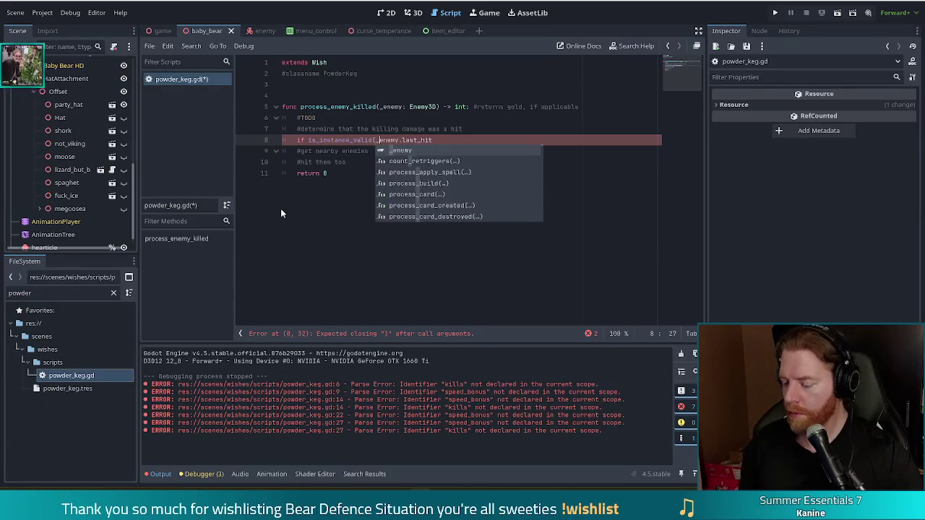
pyautogui.press('End')
pyautogui.write(')')
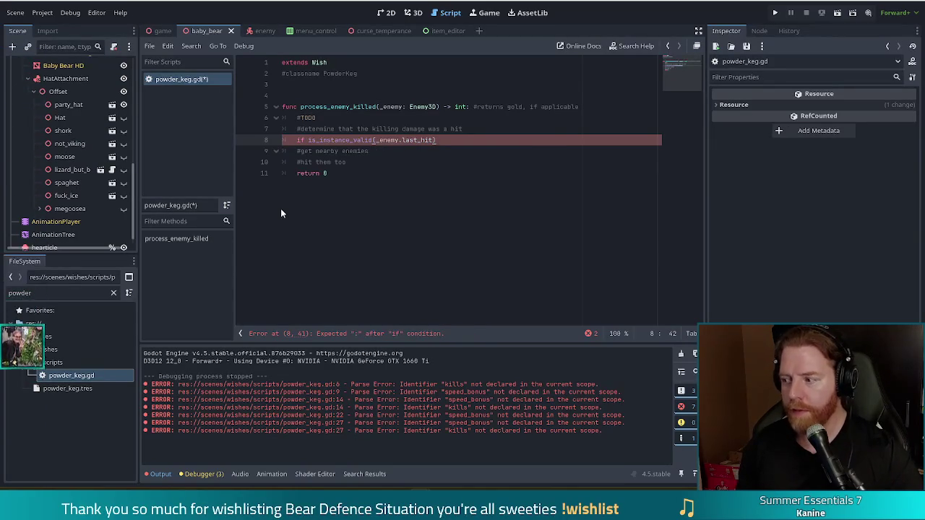
pyautogui.write(' and')
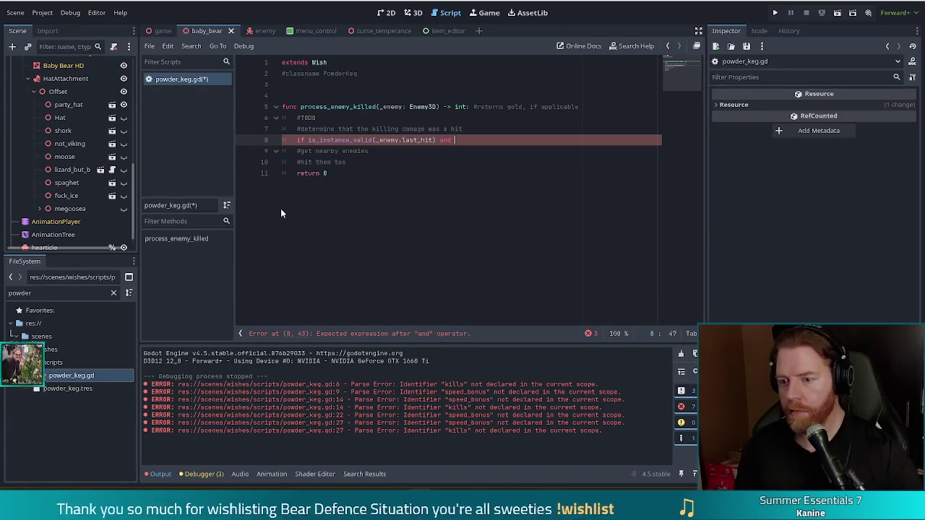
# Step: Add 'and _enemy.last_hit.tower == _enemy.last_damage_source:' and open the indented block
pyautogui.write('enemy.last')
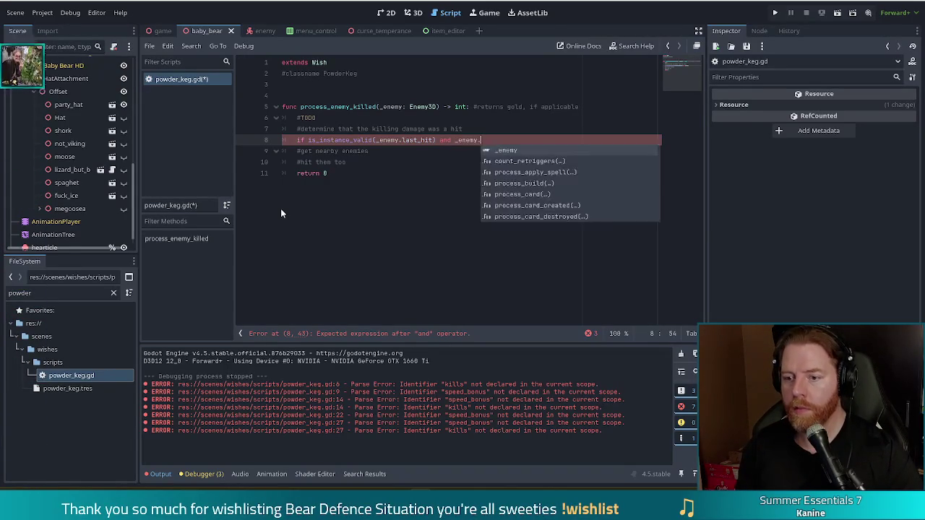
pyautogui.press('Down')
pyautogui.press('Down')
pyautogui.press('Return')
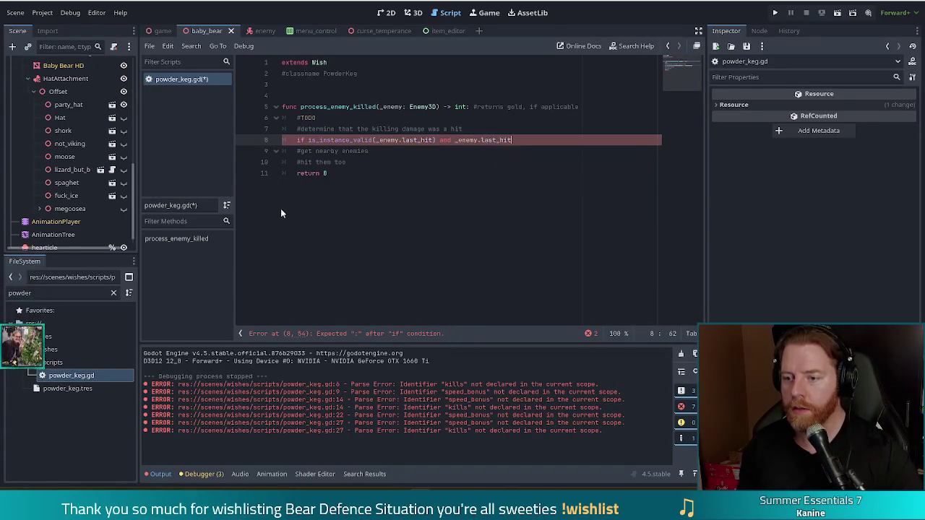
pyautogui.write('.tower ')
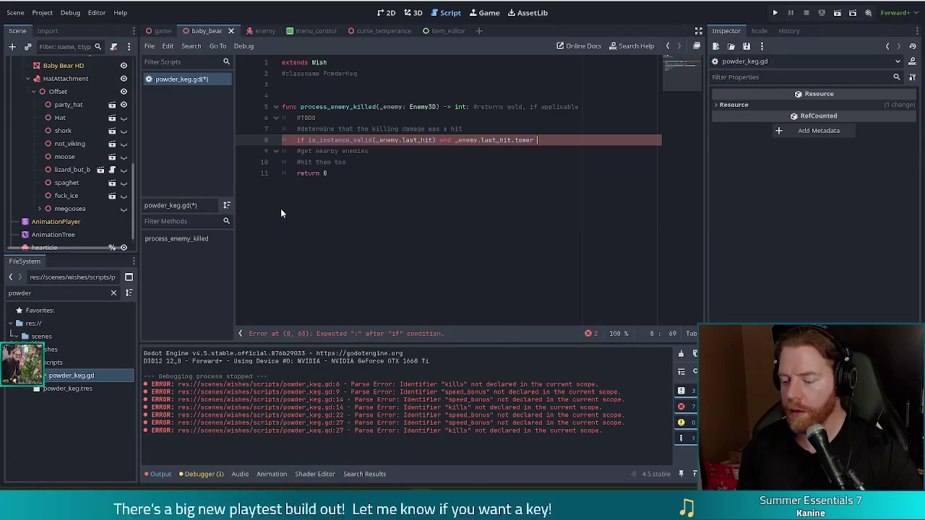
pyautogui.write('== _')
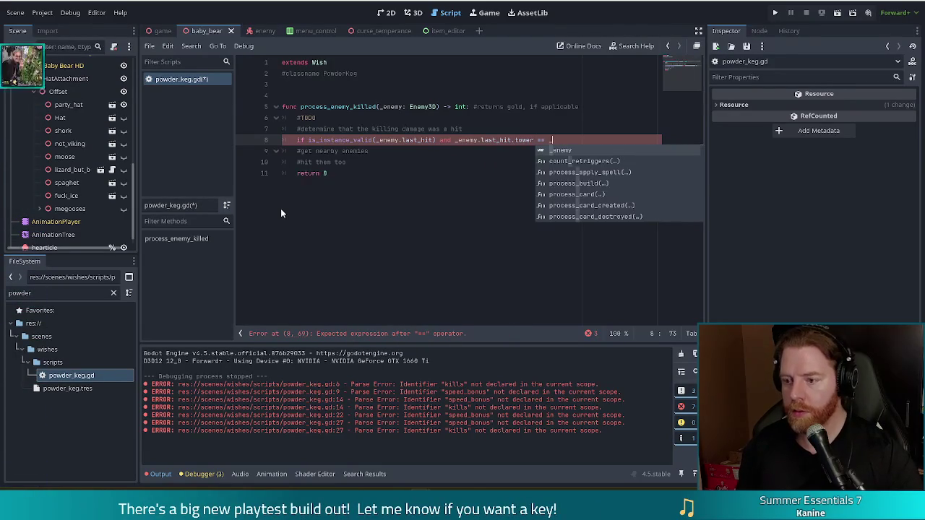
pyautogui.write('enemy.ast')
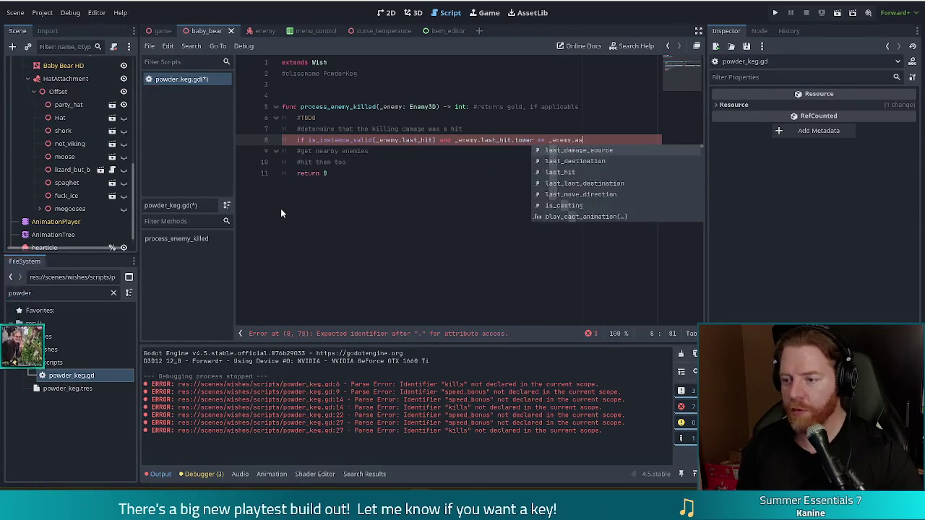
pyautogui.press('Return')
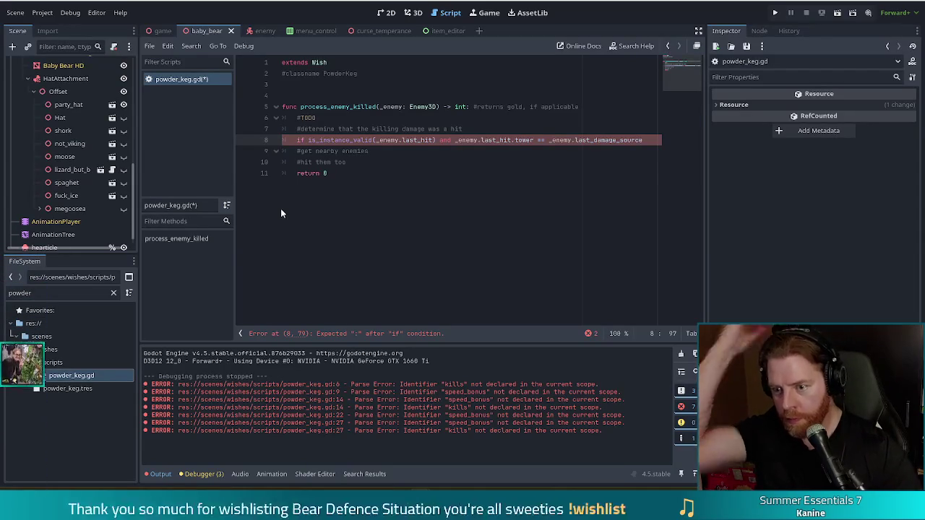
pyautogui.write(':')
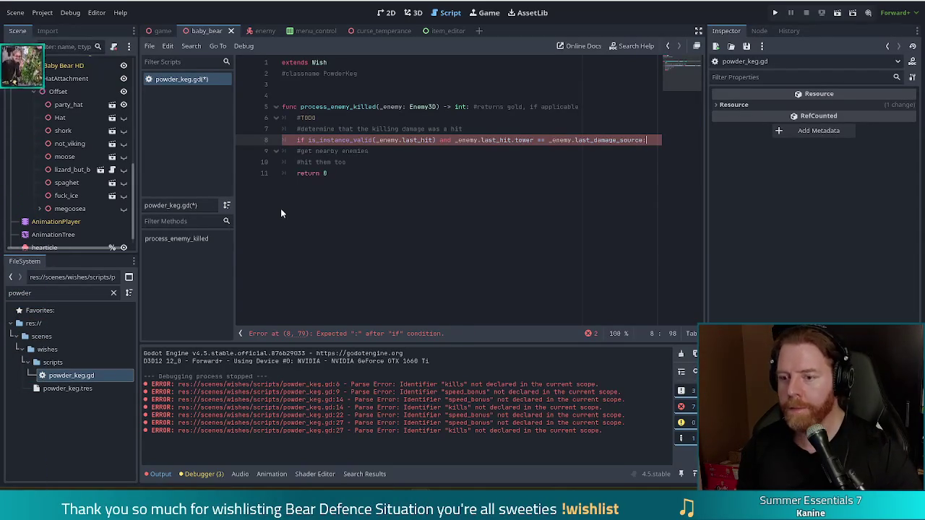
pyautogui.press('Return')
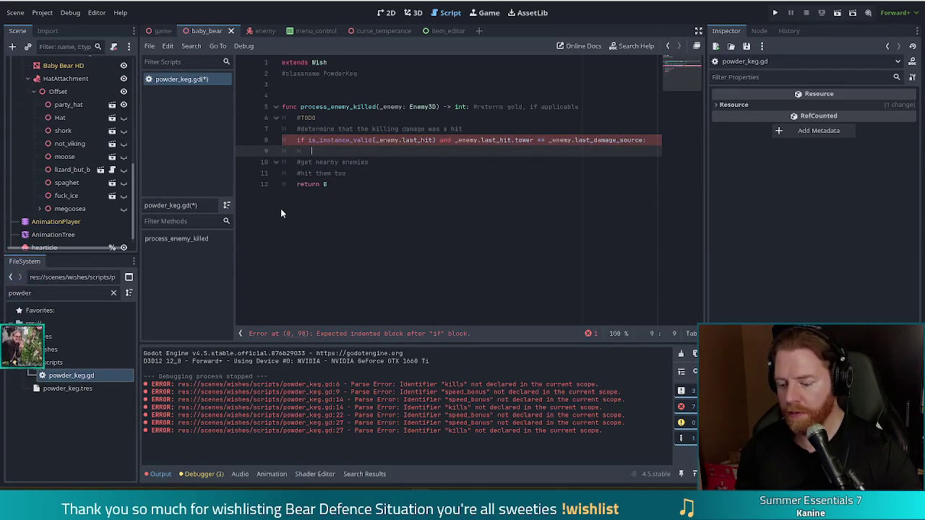
# Step: Type _enemy.get_near, then revise it to _enemy.get_enem while browsing suggestions
pyautogui.write('_enemy.get_near')
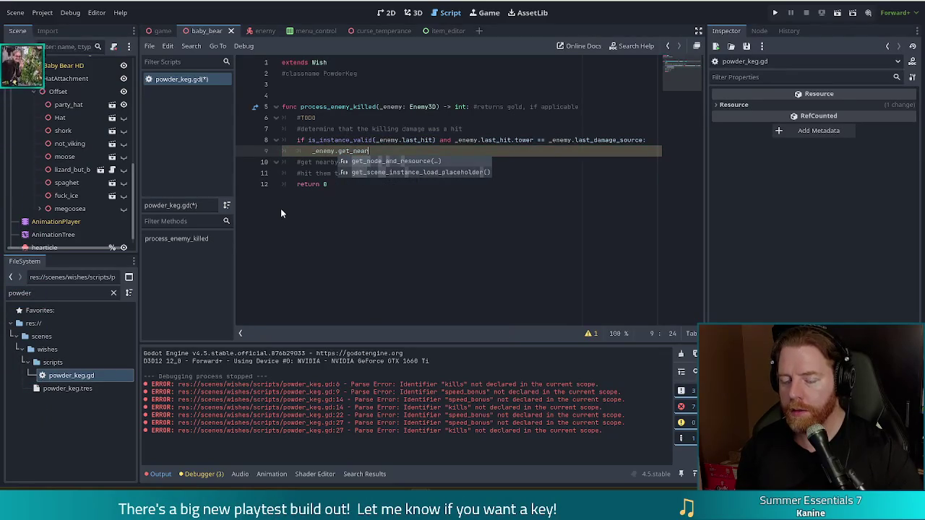
pyautogui.press('BackSpace')
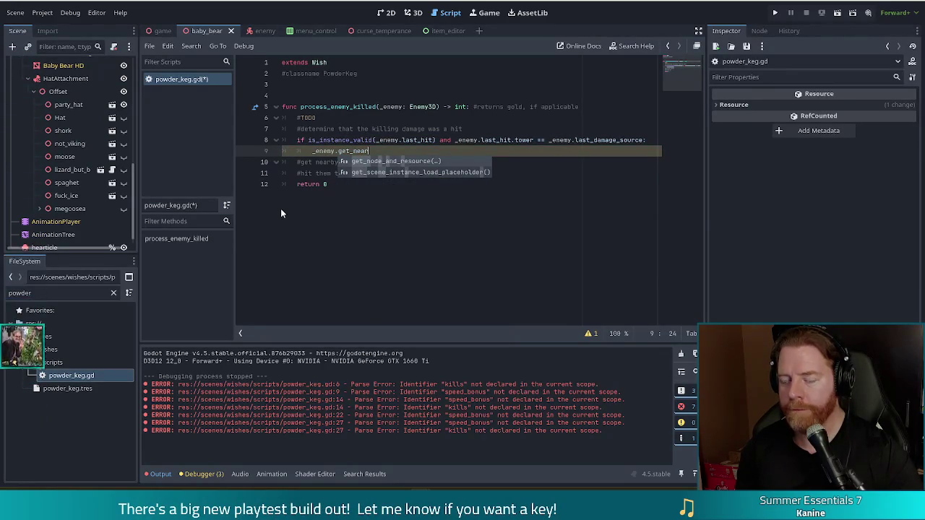
pyautogui.press('BackSpace')
pyautogui.press('BackSpace')
pyautogui.press('BackSpace')
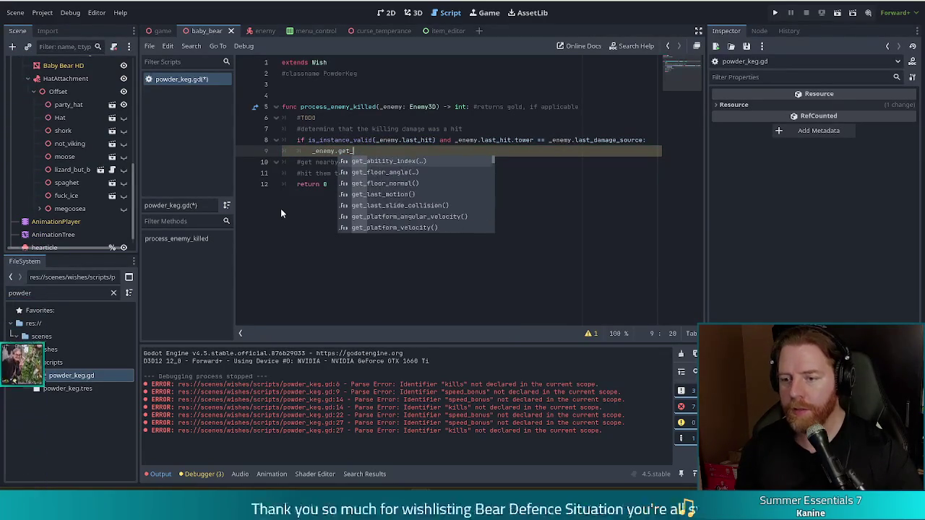
pyautogui.write('enem')
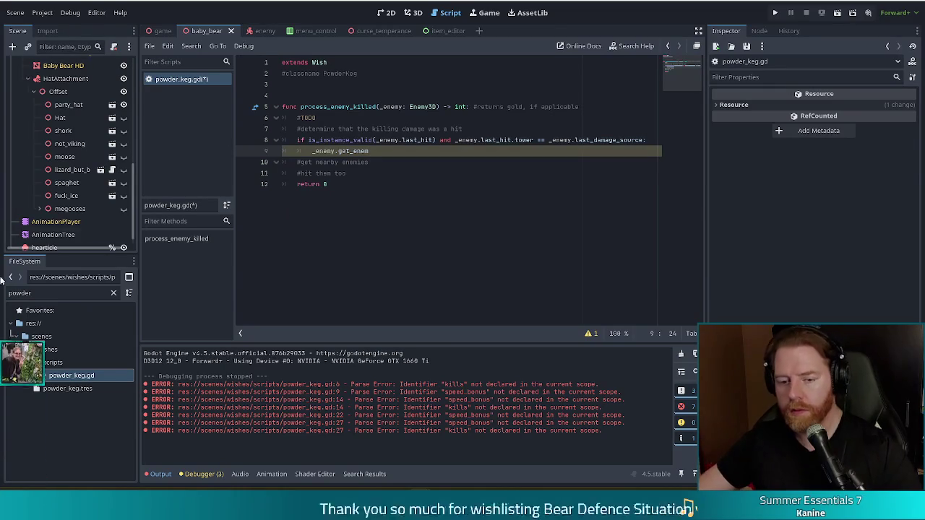
pyautogui.doubleClick(20, 293)
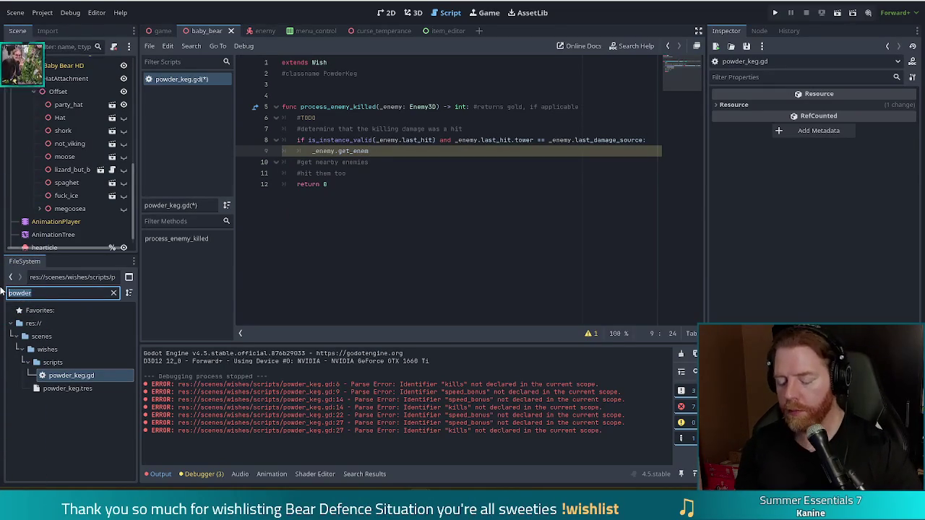
# Step: Inspect the enemies_nearby lookup line in tower_lightning_shot.gd, then return to powder_keg.gd
pyautogui.write('tower_lightni')
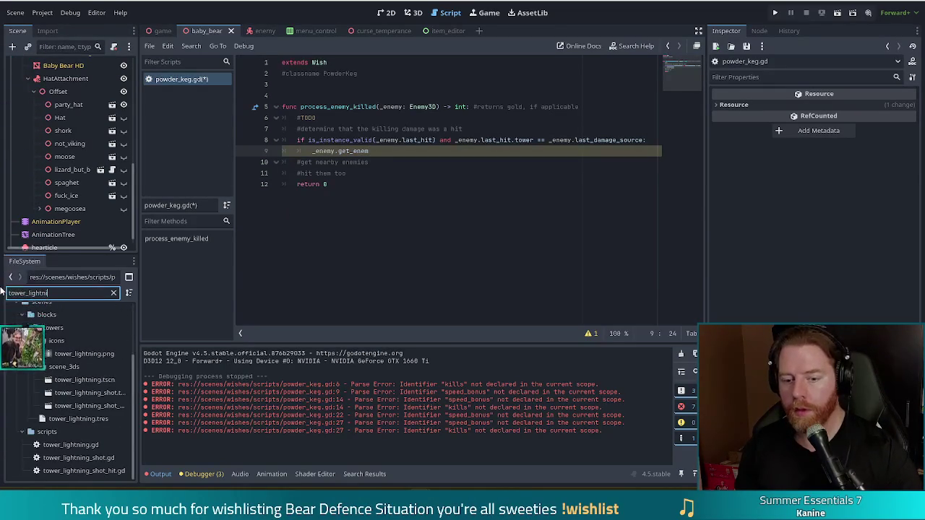
pyautogui.click(76, 458)
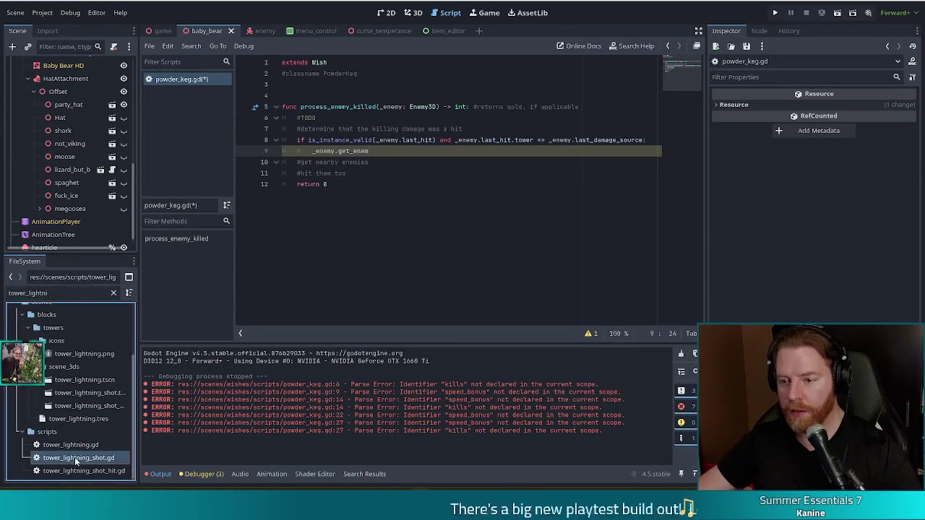
pyautogui.doubleClick(76, 459)
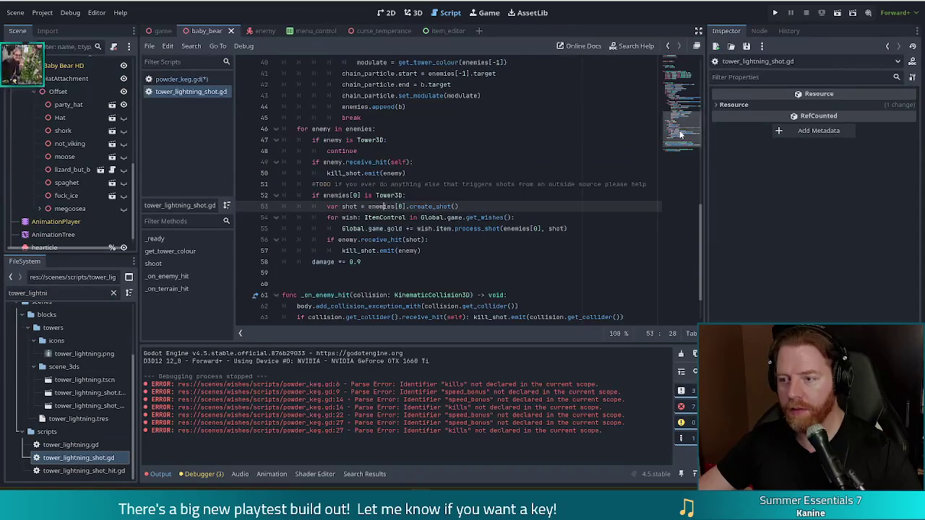
pyautogui.scroll(3, 681, 124)
pyautogui.scroll(3, 681, 124)
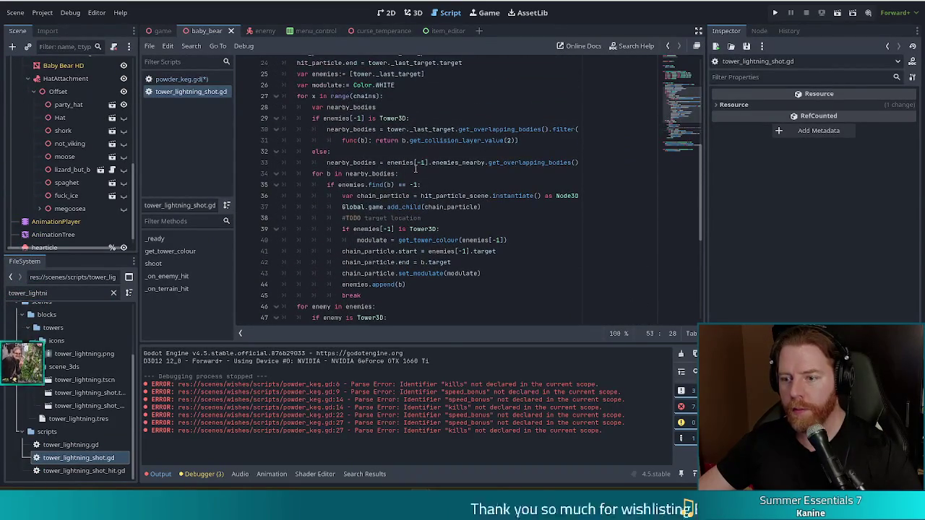
pyautogui.click(459, 162)
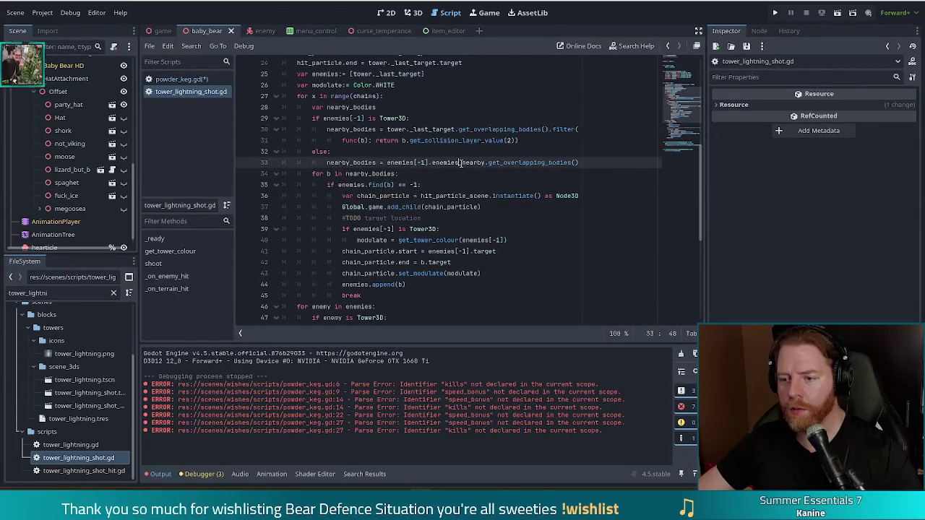
pyautogui.tripleClick(460, 162)
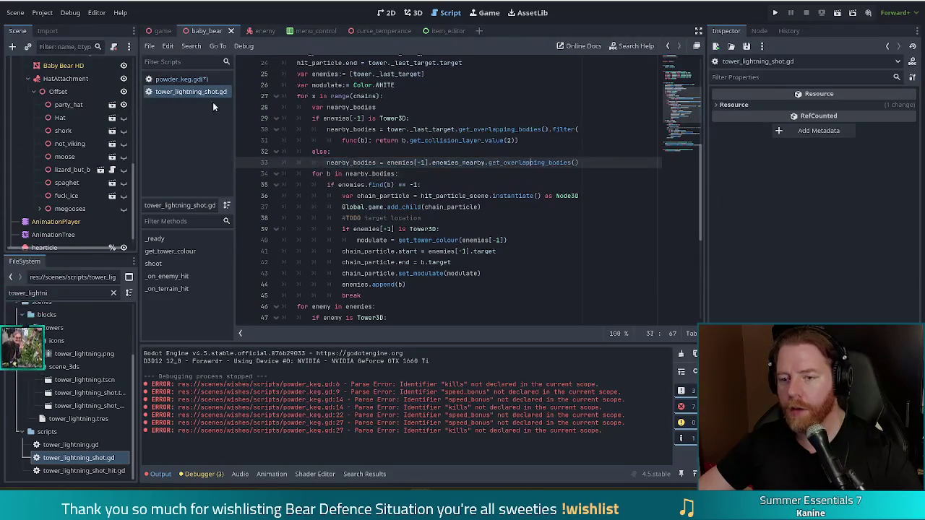
pyautogui.click(181, 79)
pyautogui.doubleClick(348, 150)
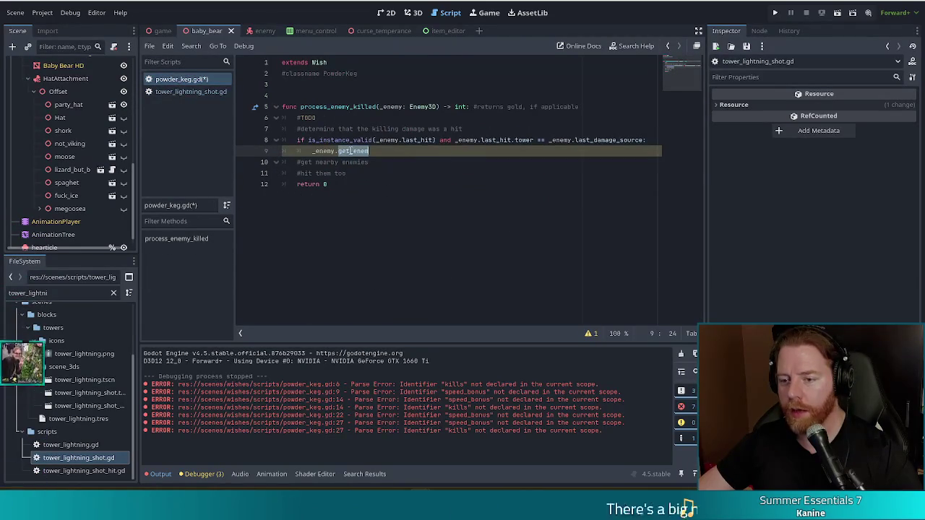
# Step: Write var bodies := _enemy.enemies_nearby.get_overlapping_bodies() on line 9 and add a new line
pyautogui.press('BackSpace')
pyautogui.write('.ene')
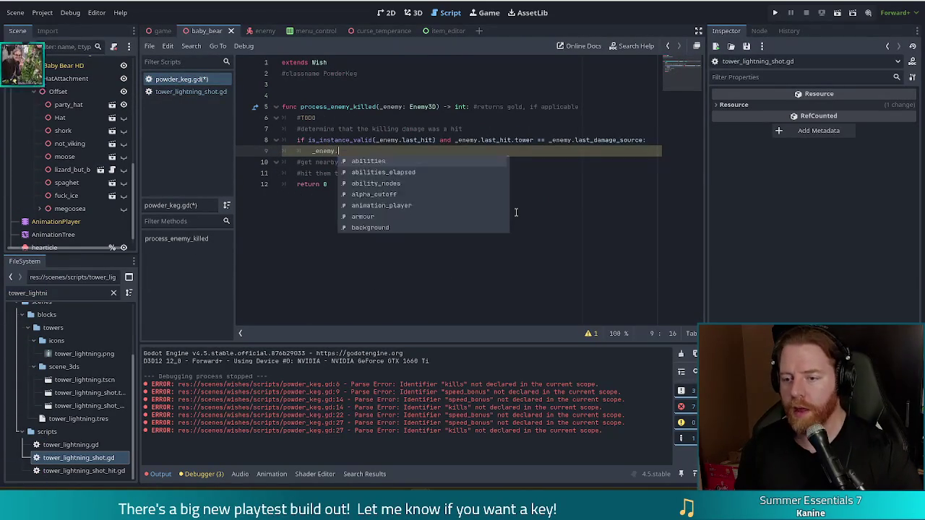
pyautogui.press('Return')
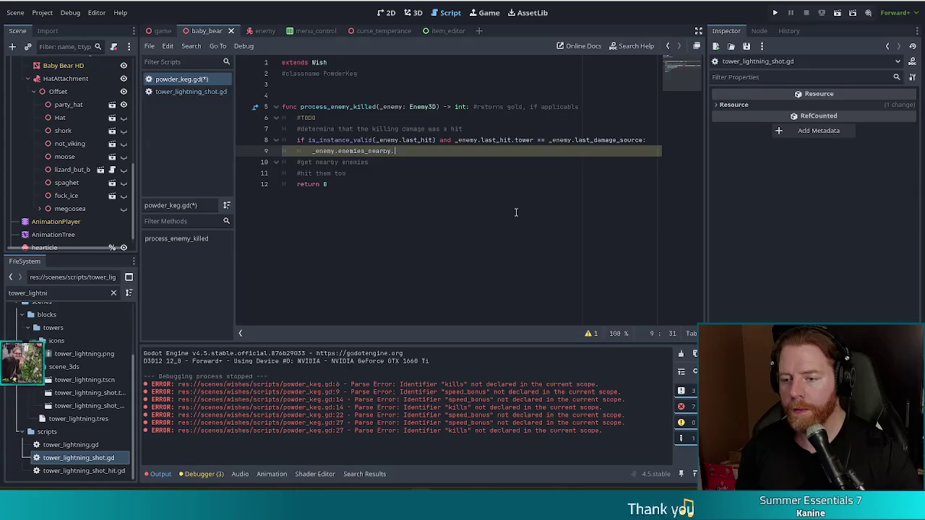
pyautogui.write('.get')
pyautogui.press('Down')
pyautogui.press('Return')
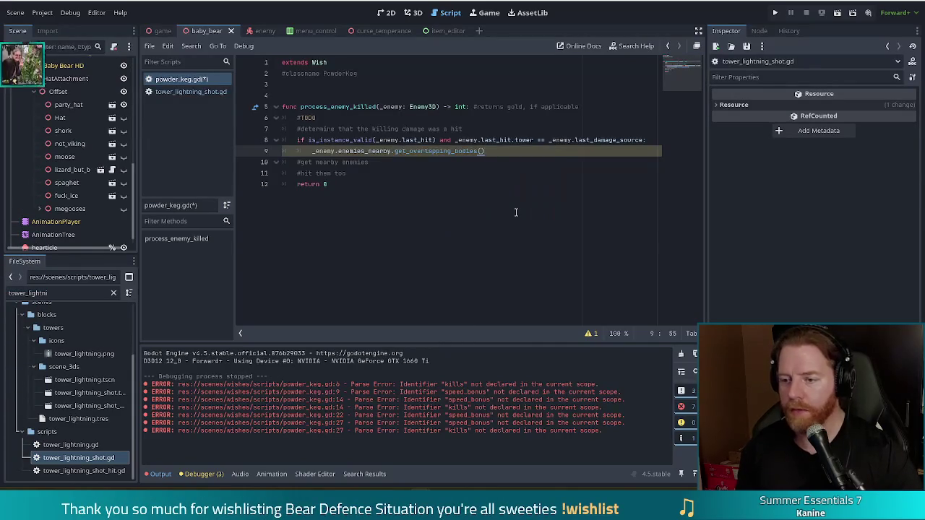
pyautogui.write('var bodies')
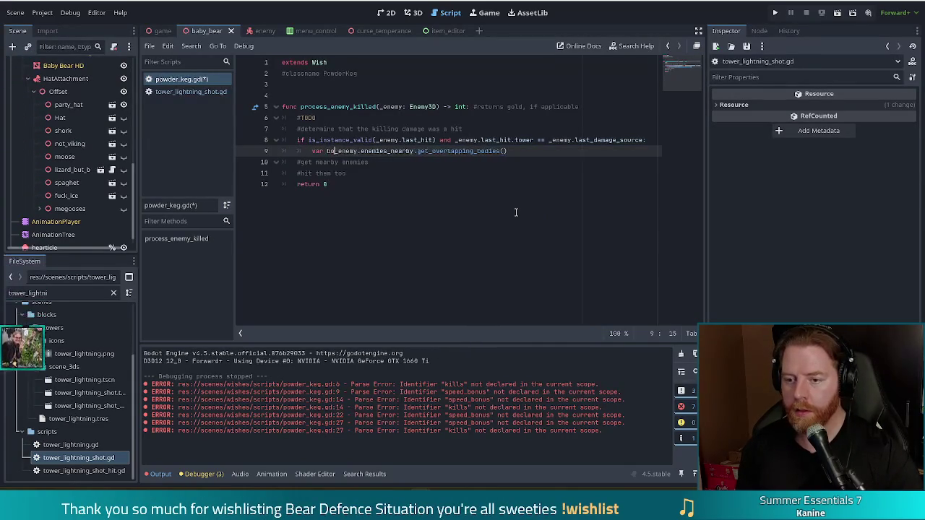
pyautogui.write(':=')
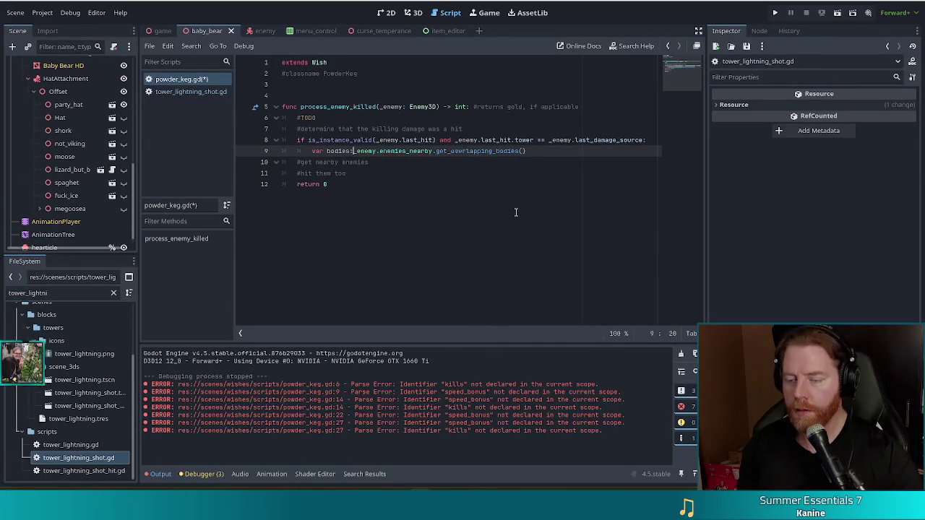
pyautogui.press('Escape')
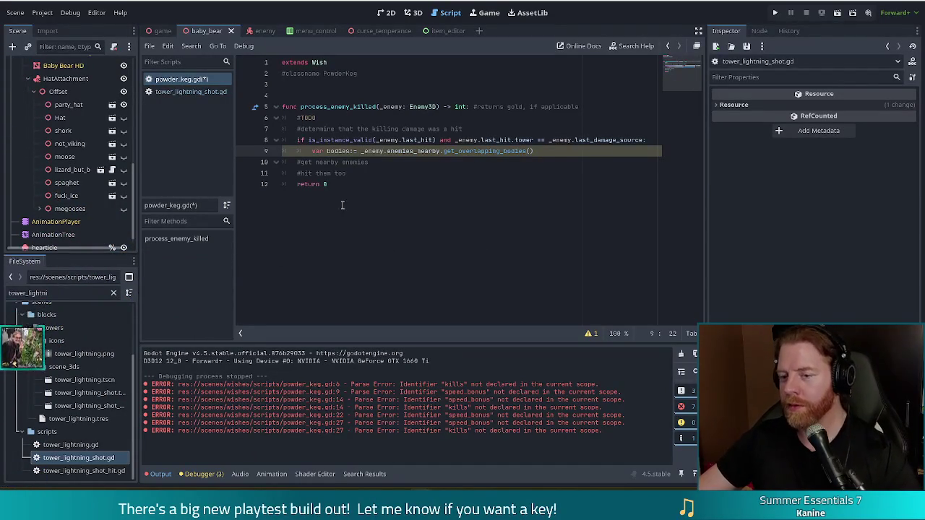
pyautogui.click(536, 151)
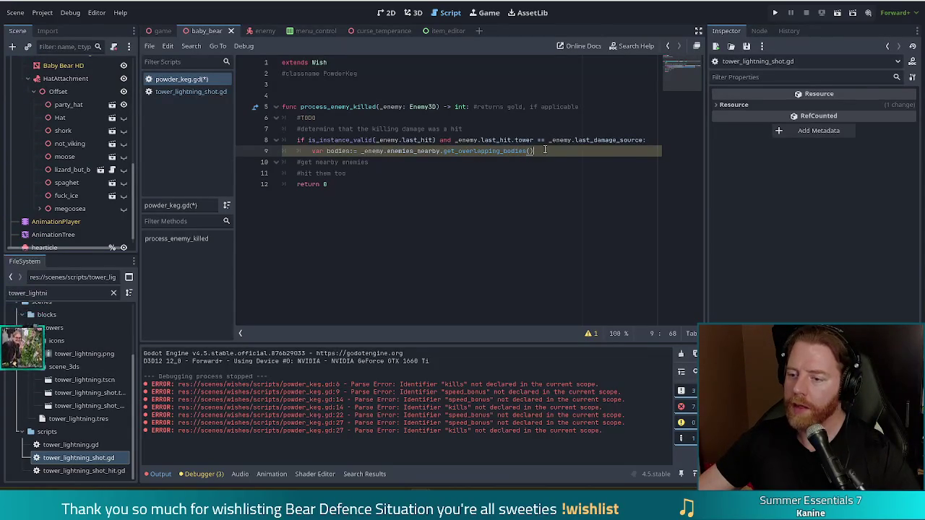
pyautogui.press('Return')
pyautogui.write('for b in bodies:')
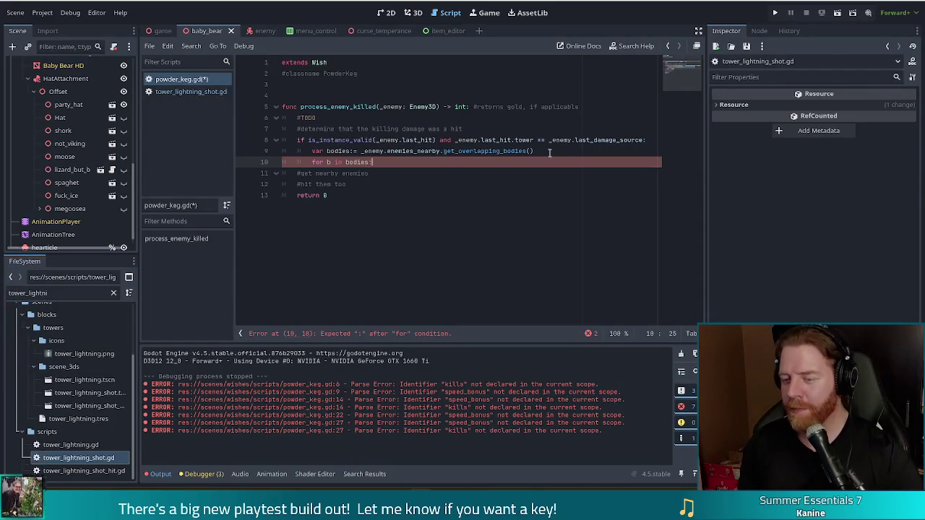
# Step: Inside the bodies loop, add an 'if b is Enemy3D:' check calling b.receive_hit(_enemy.last_hit)
pyautogui.press('Return')
pyautogui.write('if b is')
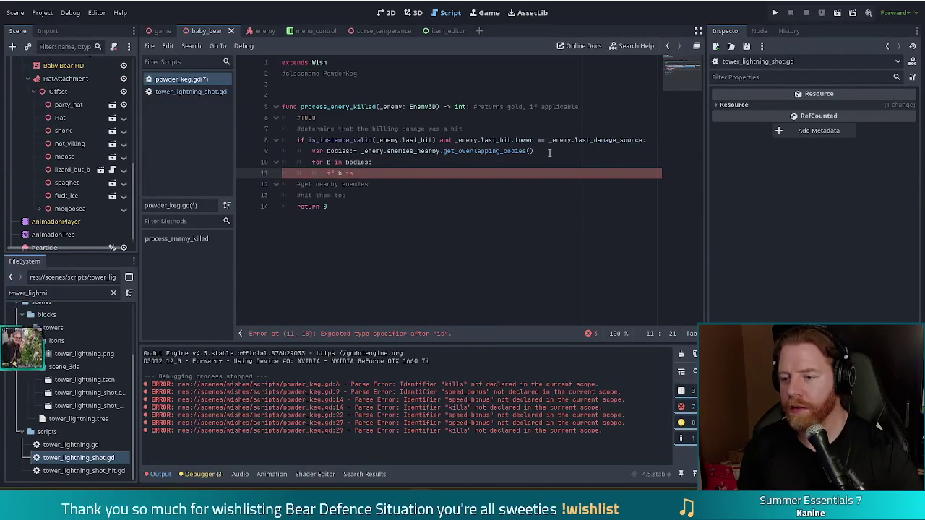
pyautogui.write('Enem')
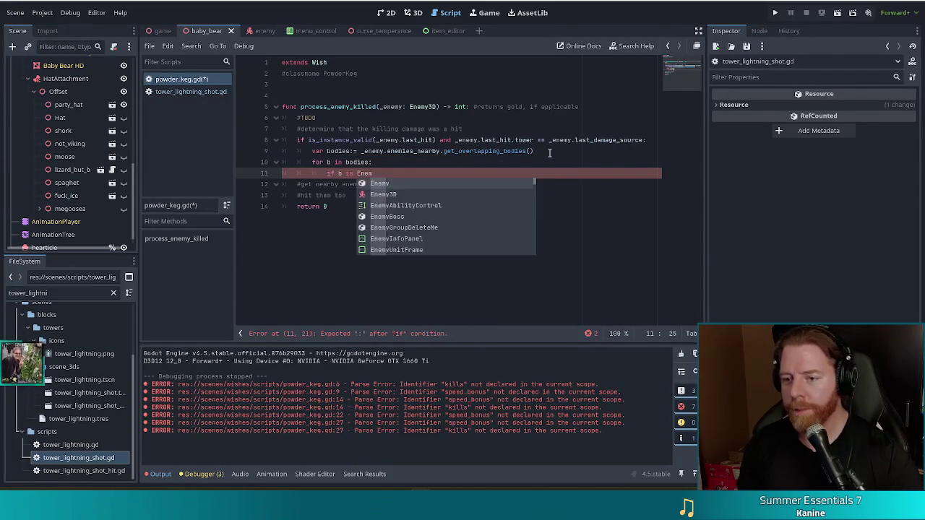
pyautogui.press('Return')
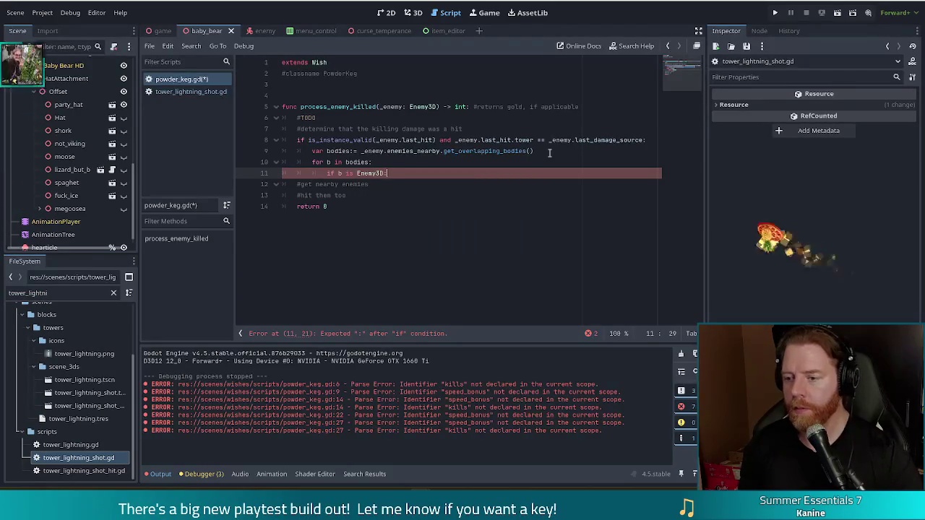
pyautogui.write(':')
pyautogui.press('Return')
pyautogui.write('b.rec')
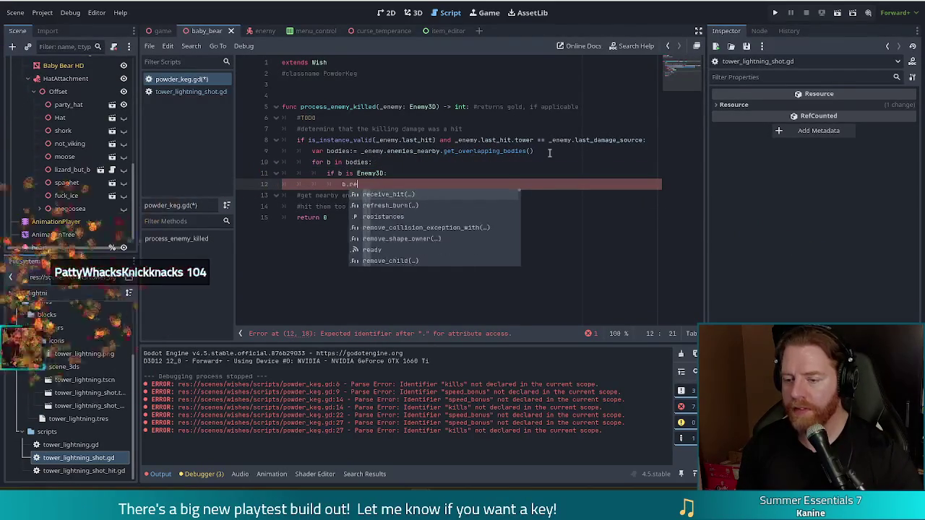
pyautogui.press('Return')
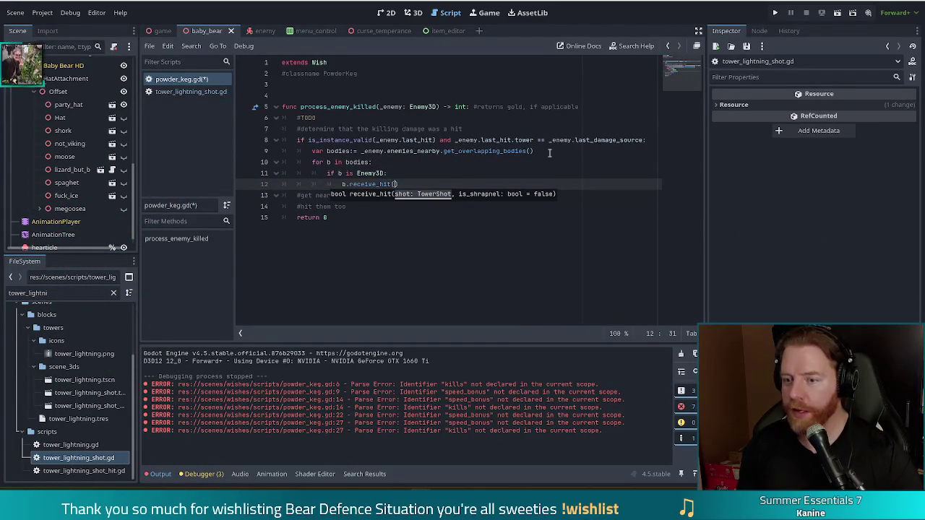
pyautogui.write('_enemy.las')
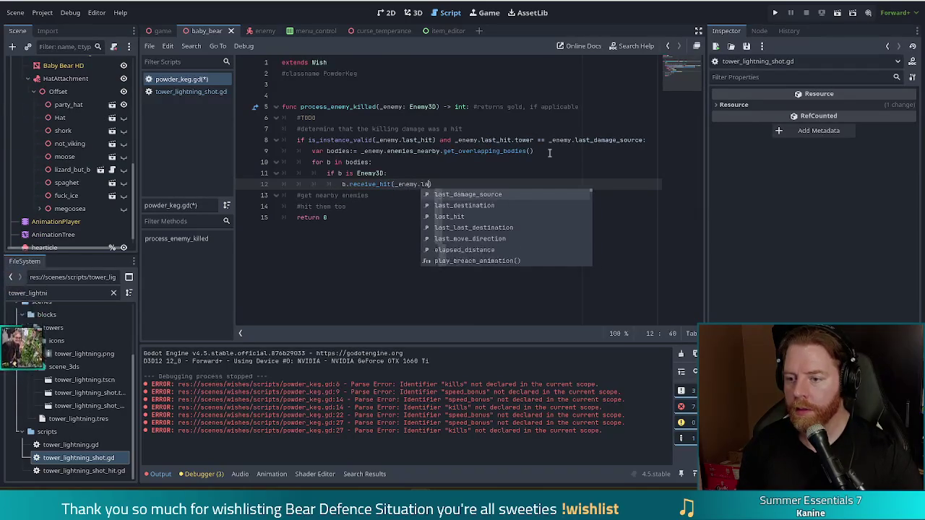
pyautogui.write('t_h')
pyautogui.press('Return')
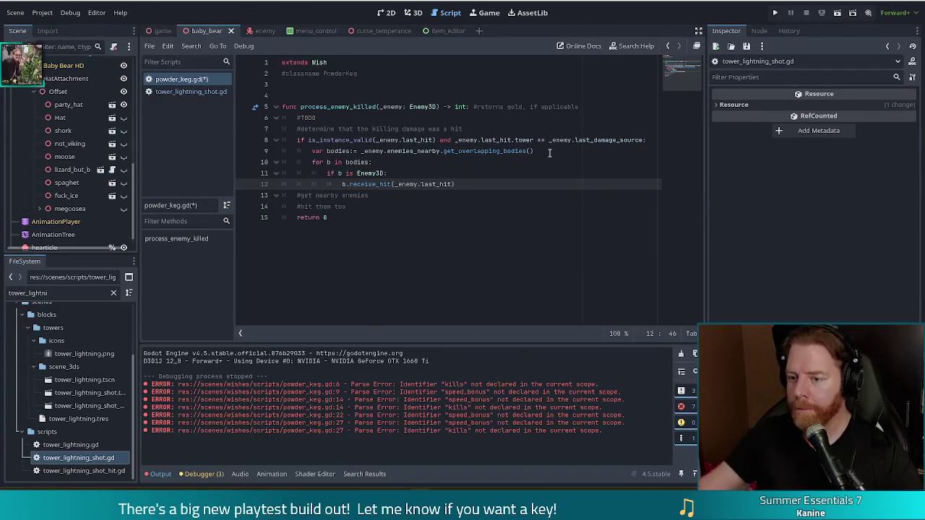
pyautogui.click(323, 119)
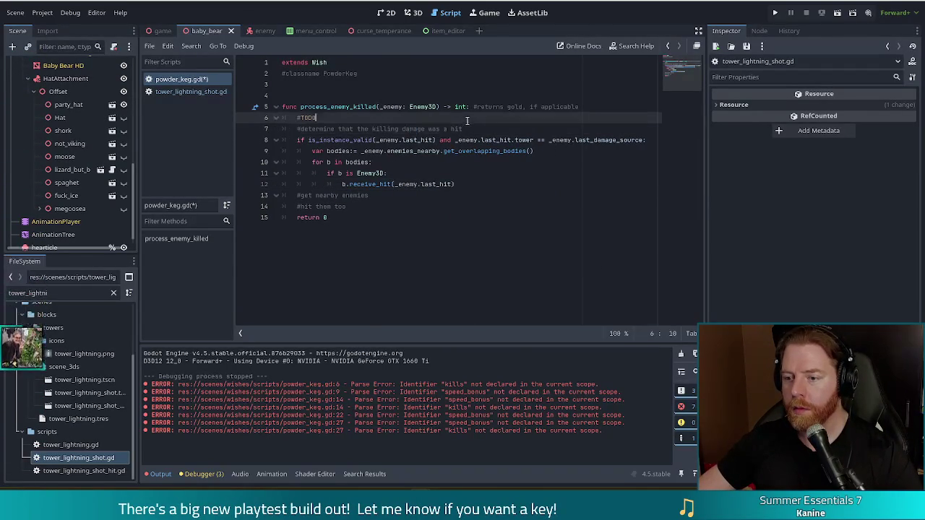
# Step: Delete the #TODO comment and move '#get nearby enemies' under the if line
pyautogui.press('BackSpace')
pyautogui.press('BackSpace')
pyautogui.press('BackSpace')
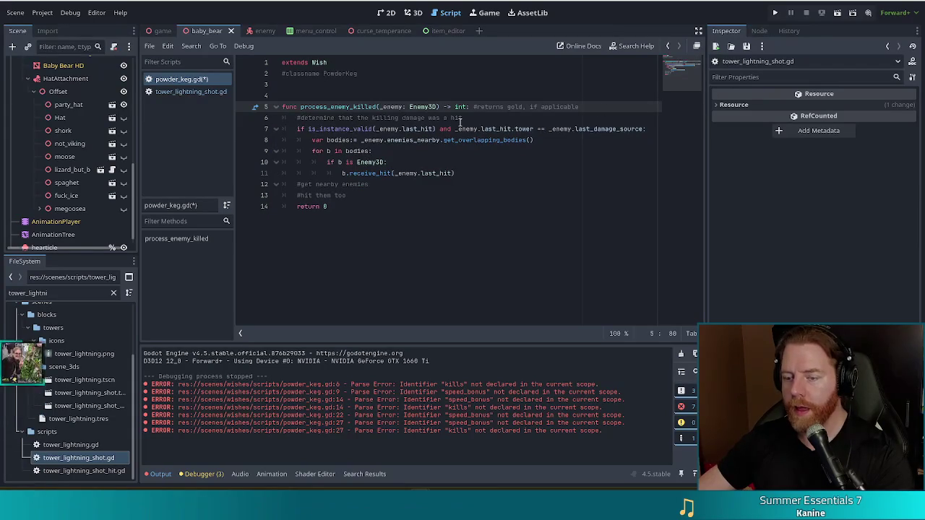
pyautogui.moveTo(366, 186)
pyautogui.mouseDown()
pyautogui.moveTo(458, 186)
pyautogui.moveTo(468, 175)
pyautogui.mouseUp()
pyautogui.hotkey('ctrl', 'c')
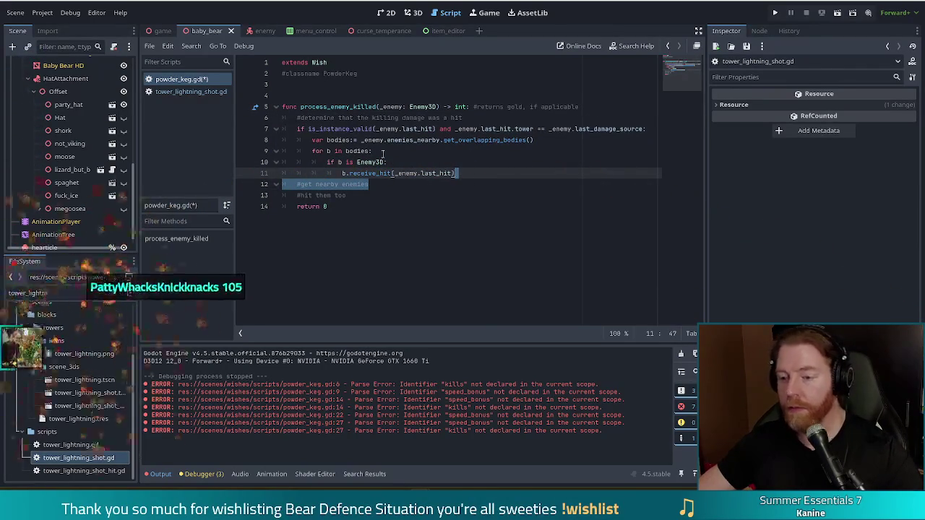
pyautogui.press('BackSpace')
pyautogui.click(499, 129)
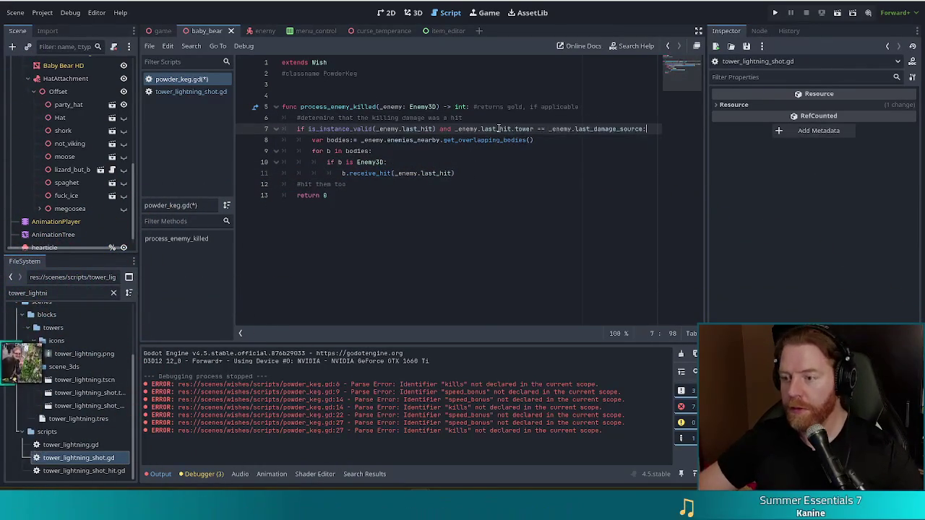
pyautogui.press('Return')
pyautogui.hotkey('ctrl', 'v')
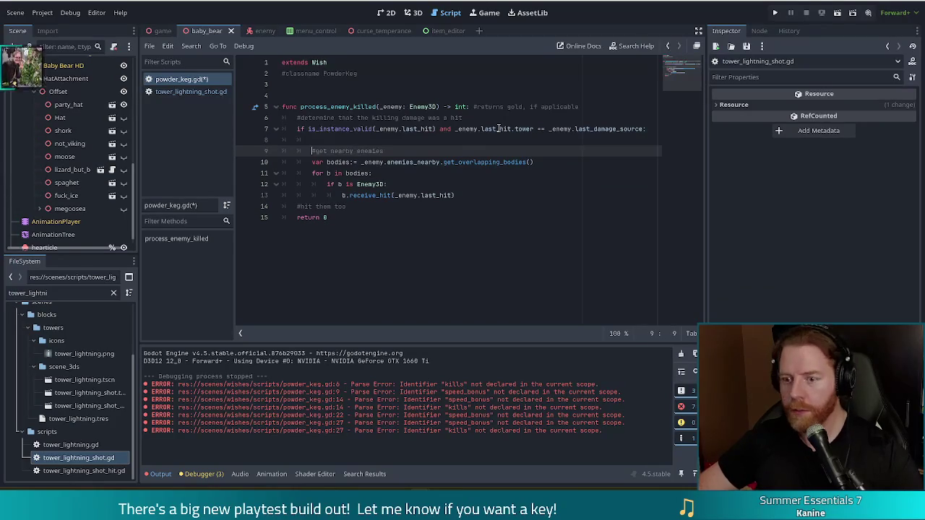
pyautogui.press('BackSpace')
pyautogui.press('BackSpace')
pyautogui.press('BackSpace')
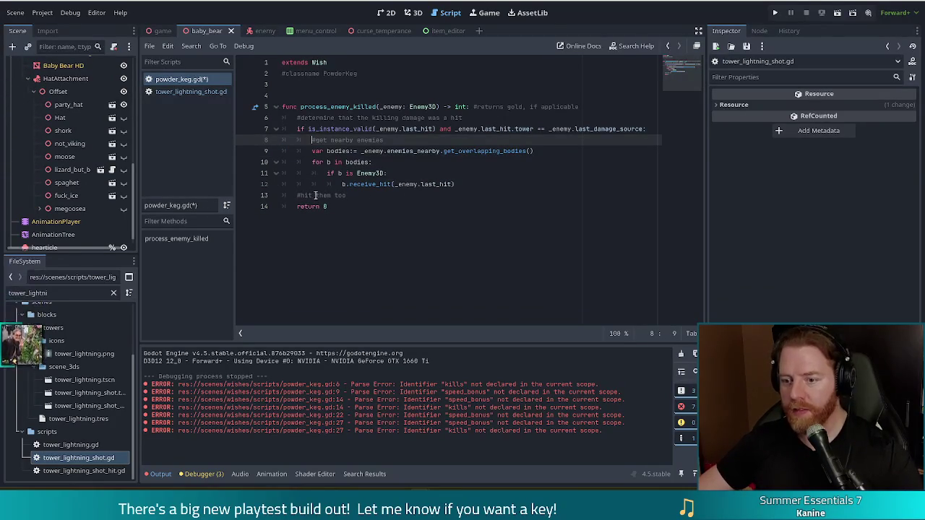
# Step: Move the '#hit them too' comment inside the for loop with matching indentation
pyautogui.click(295, 195)
pyautogui.press('Tab')
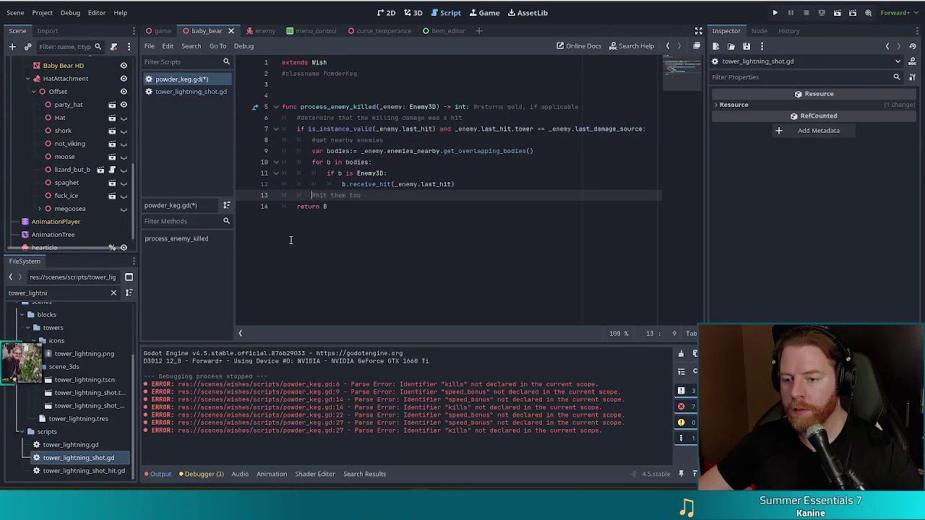
pyautogui.press('Tab')
pyautogui.moveTo(449, 190); pyautogui.dragTo(463, 184)
pyautogui.hotkey('ctrl', 'c')
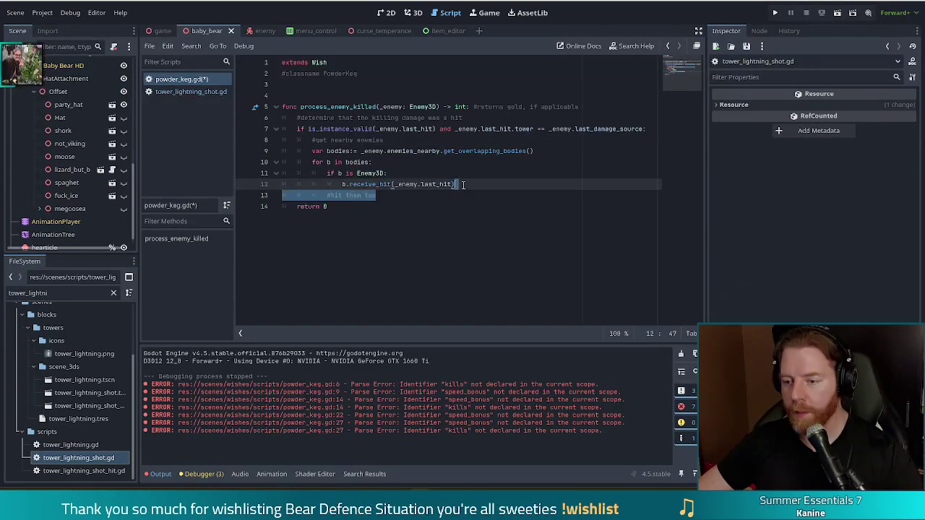
pyautogui.press('BackSpace')
pyautogui.click(455, 157)
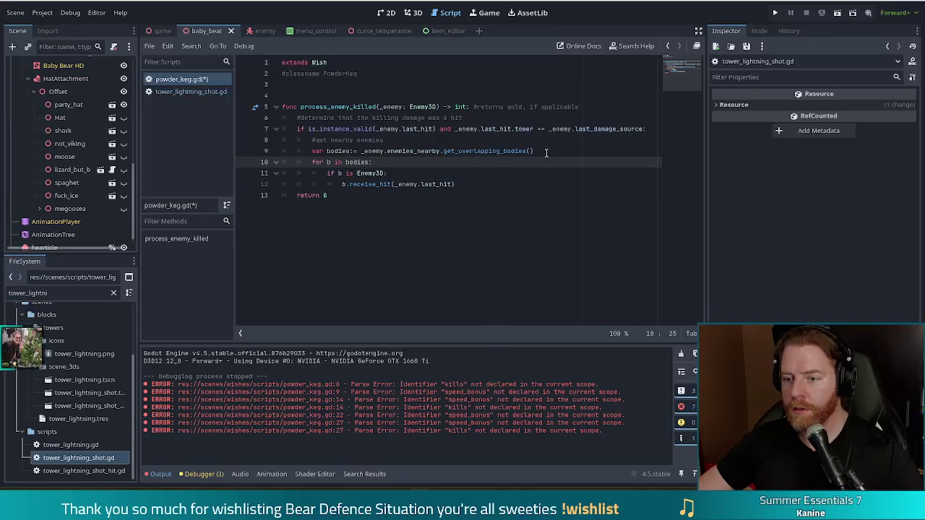
pyautogui.hotkey('ctrl', 'v')
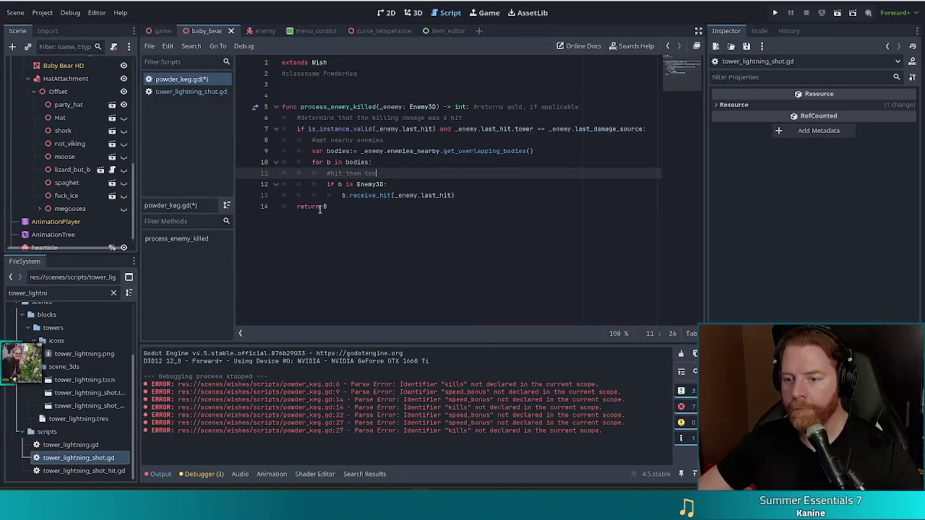
# Step: Select the whole process_enemy_killed function and switch to the enemy scene
pyautogui.click(319, 206)
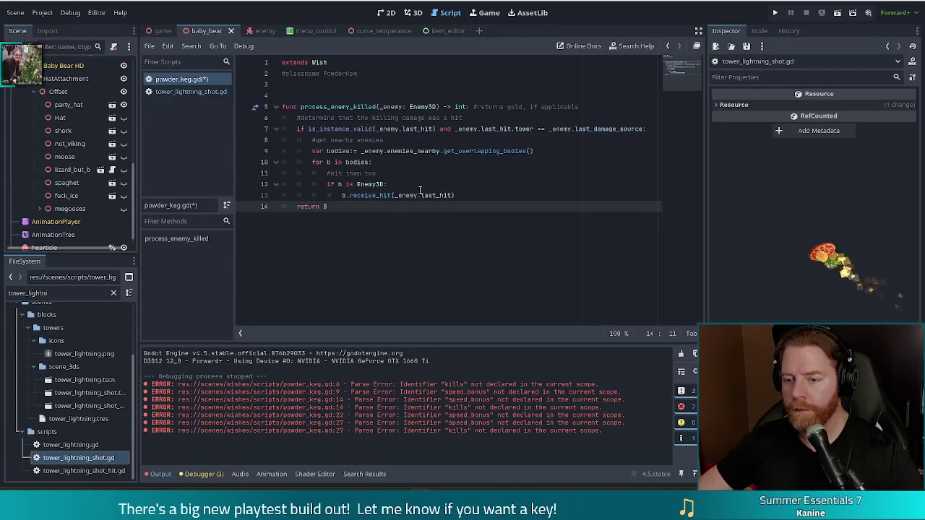
pyautogui.click(356, 162)
pyautogui.moveTo(324, 109); pyautogui.dragTo(337, 207)
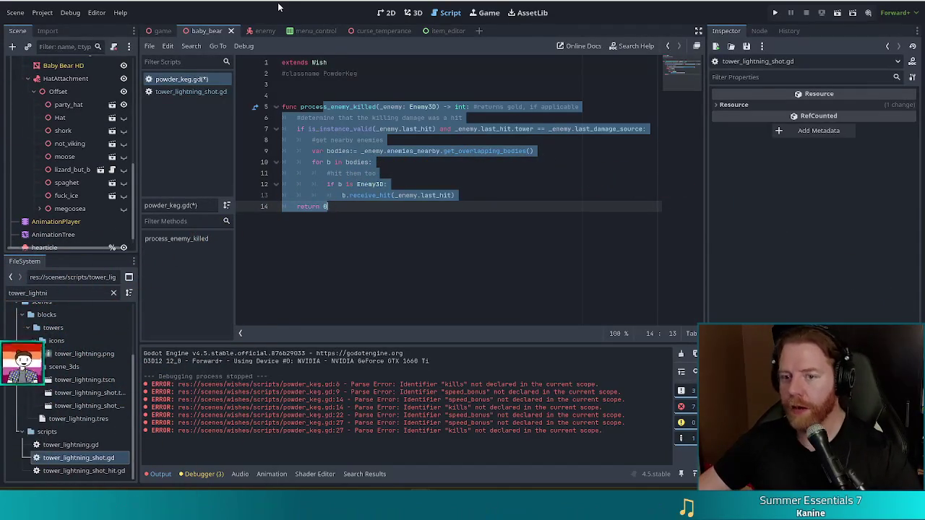
pyautogui.click(258, 32)
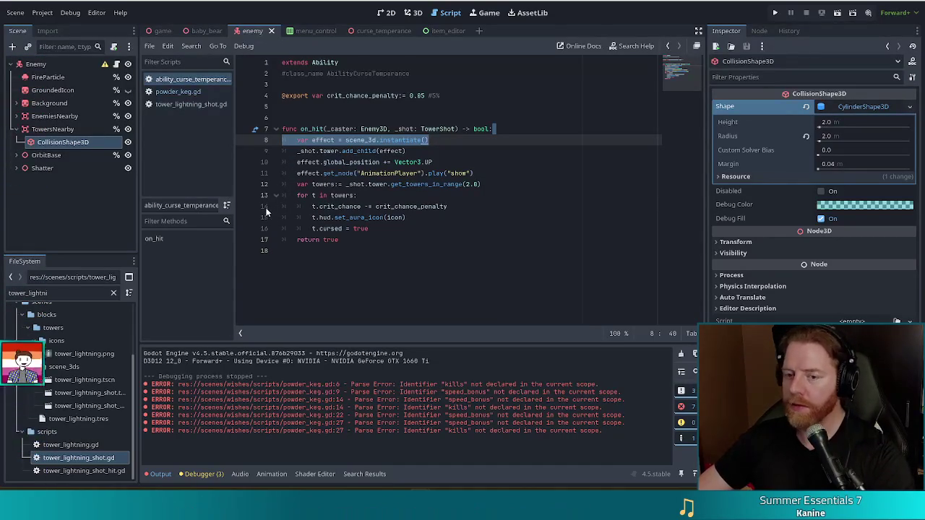
# Step: View the enemy in 3D and inspect the TowersNearby and EnemiesNearby areas and collision mask
pyautogui.click(412, 12)
pyautogui.moveTo(621, 149); pyautogui.dragTo(605, 183)
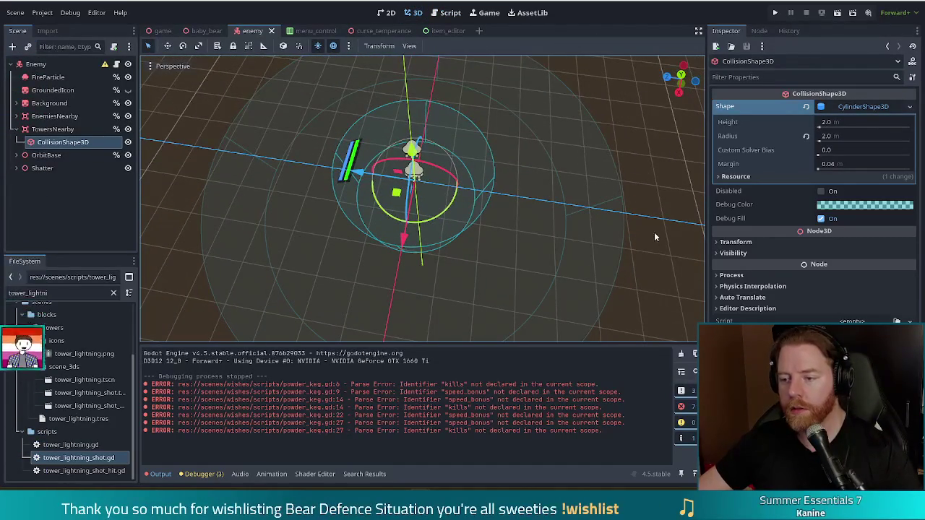
pyautogui.click(59, 128)
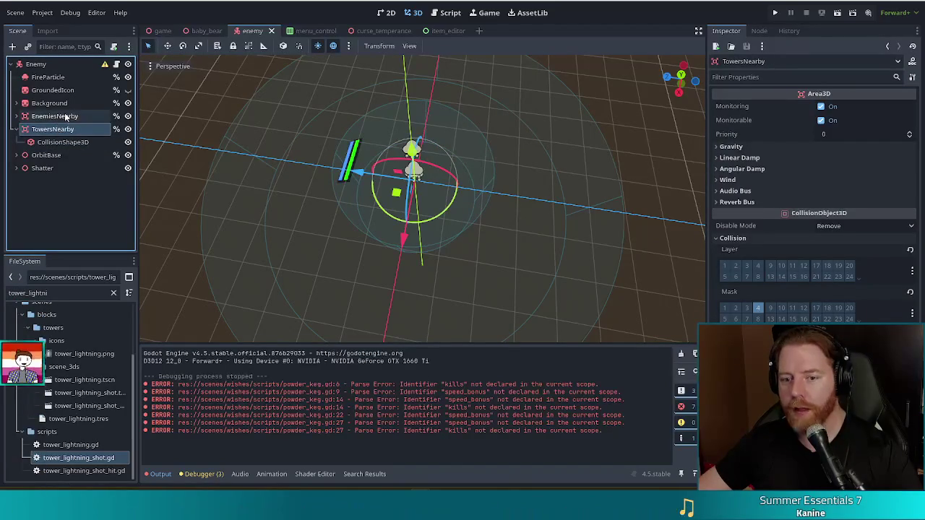
pyautogui.click(59, 117)
pyautogui.click(55, 143)
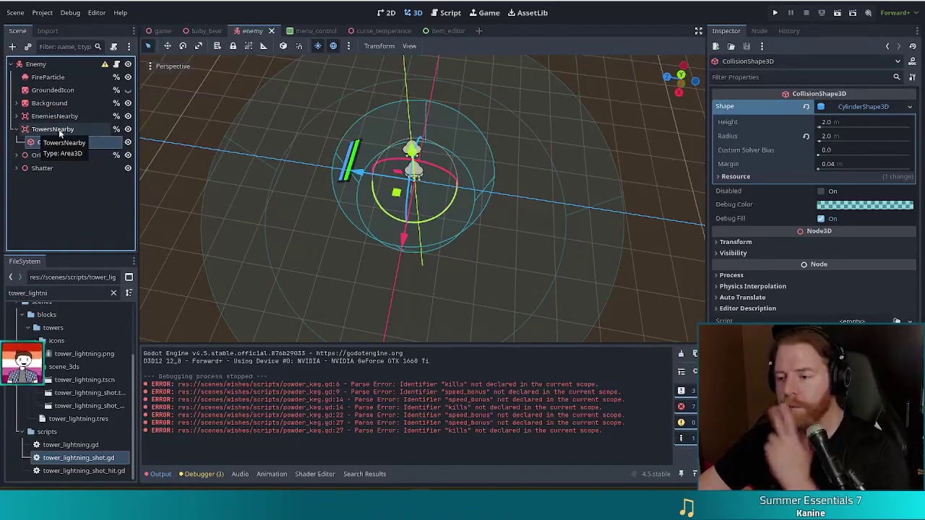
pyautogui.click(51, 129)
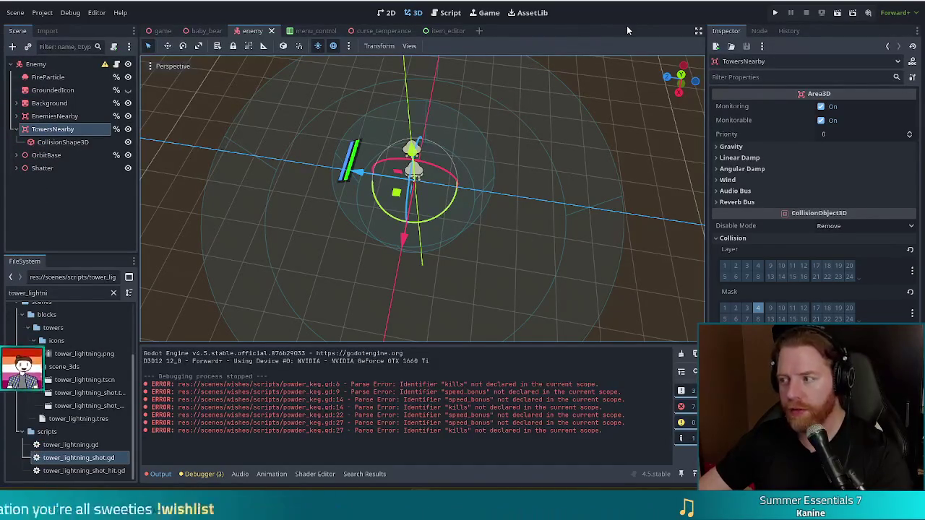
pyautogui.click(58, 117)
pyautogui.click(62, 128)
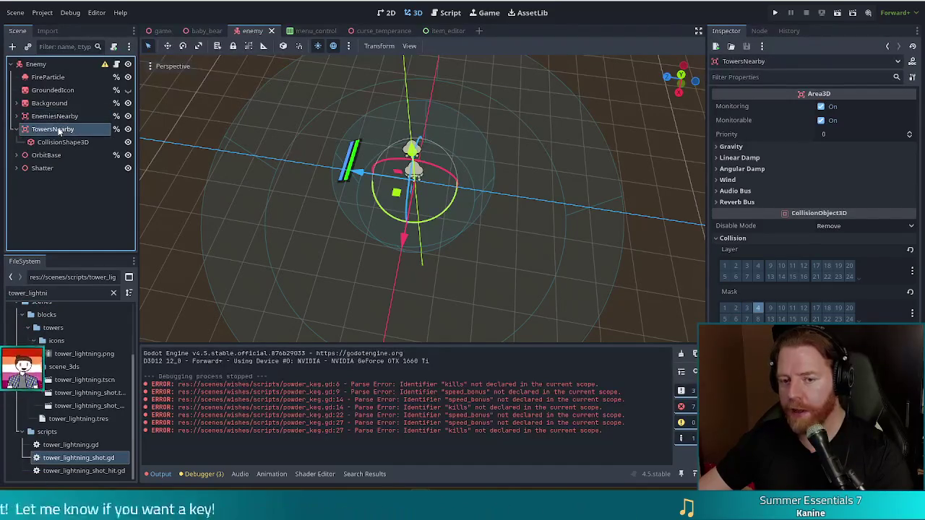
pyautogui.click(67, 117)
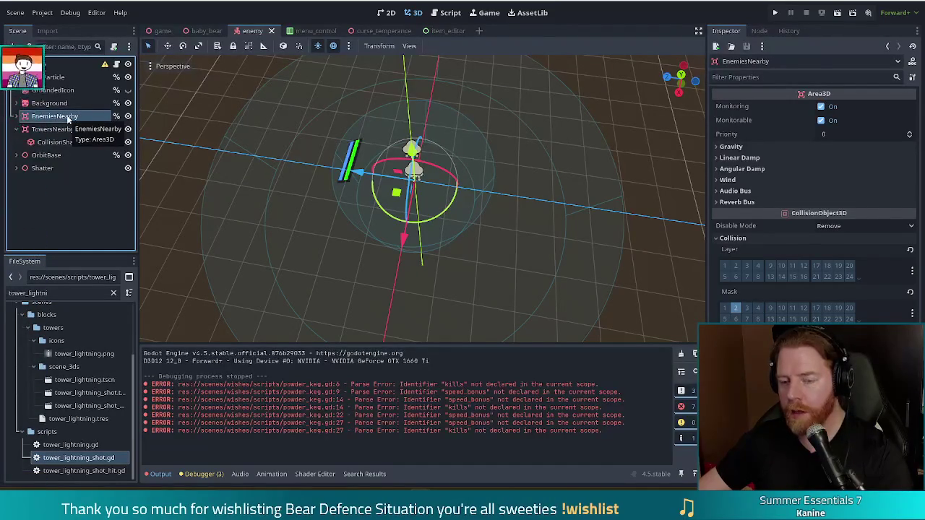
pyautogui.click(61, 128)
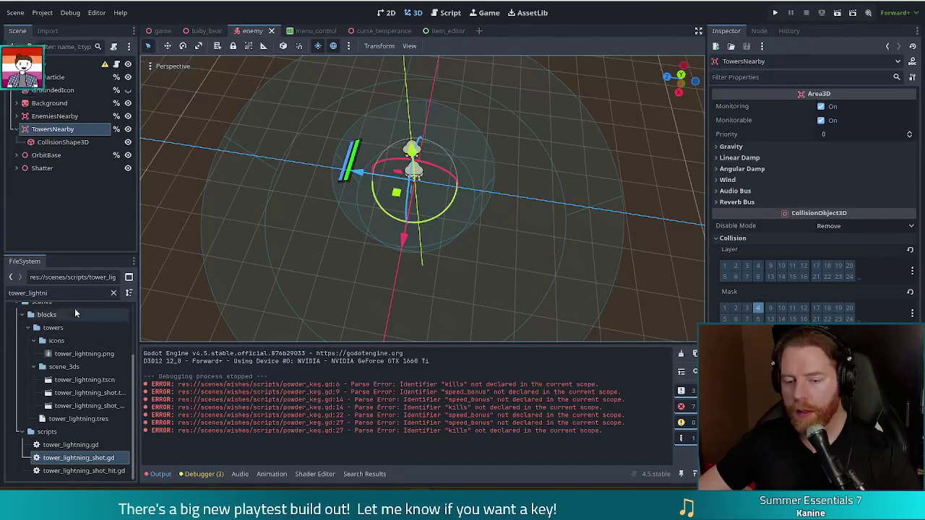
pyautogui.write('powde')
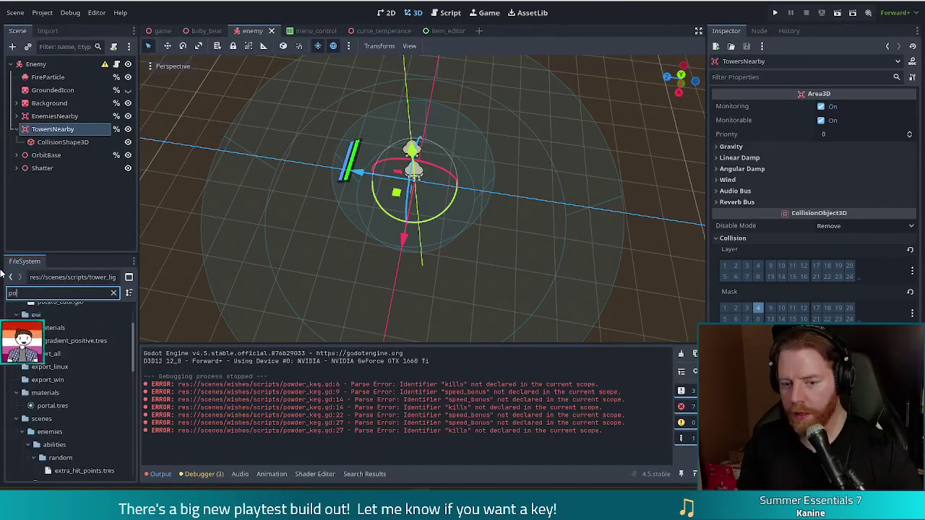
# Step: Name the powder_keg.tres item 'Powder Keg' and begin the description 'Killing blows hit nearby enemies'
pyautogui.click(82, 391)
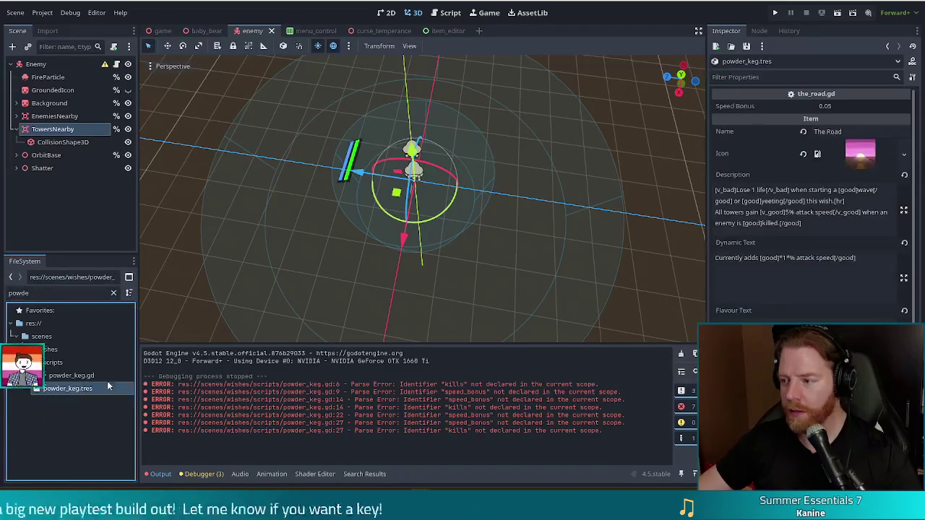
pyautogui.click(770, 132)
pyautogui.write('P')
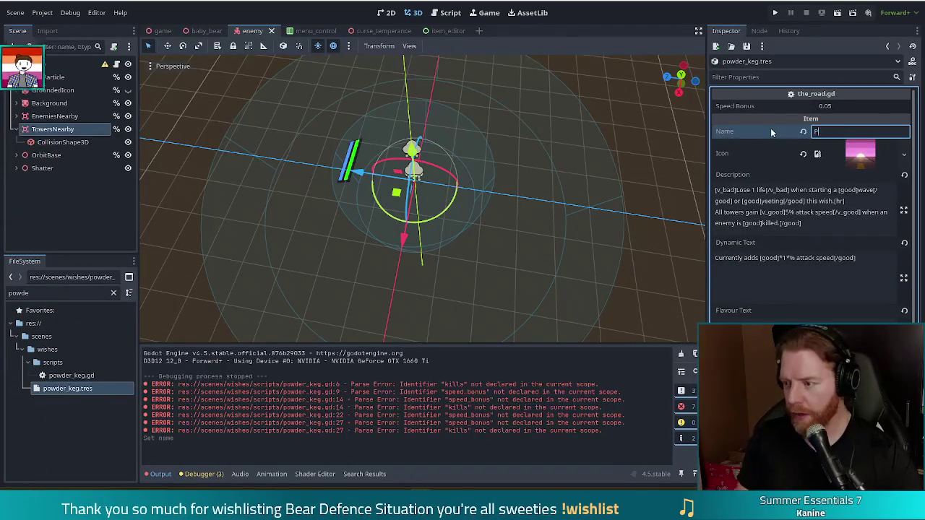
pyautogui.write('owder Keg')
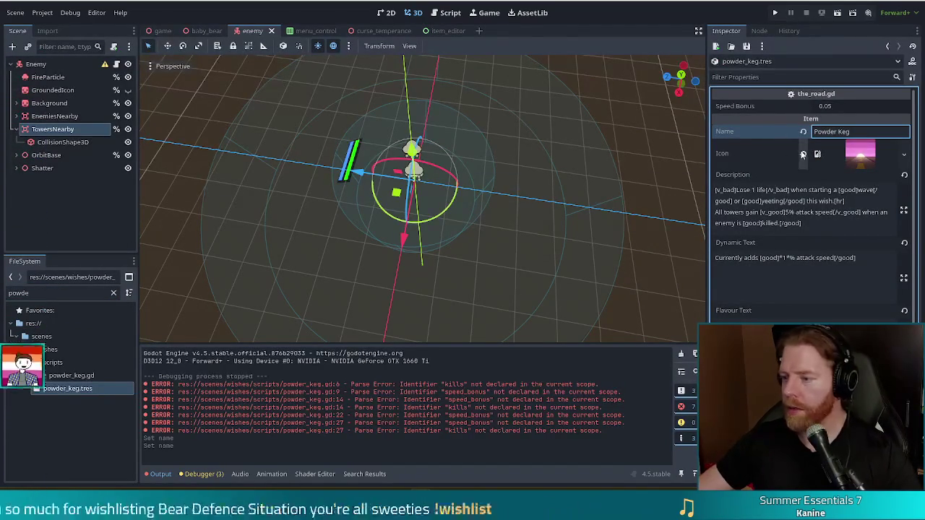
pyautogui.press('Tab')
pyautogui.press('Tab')
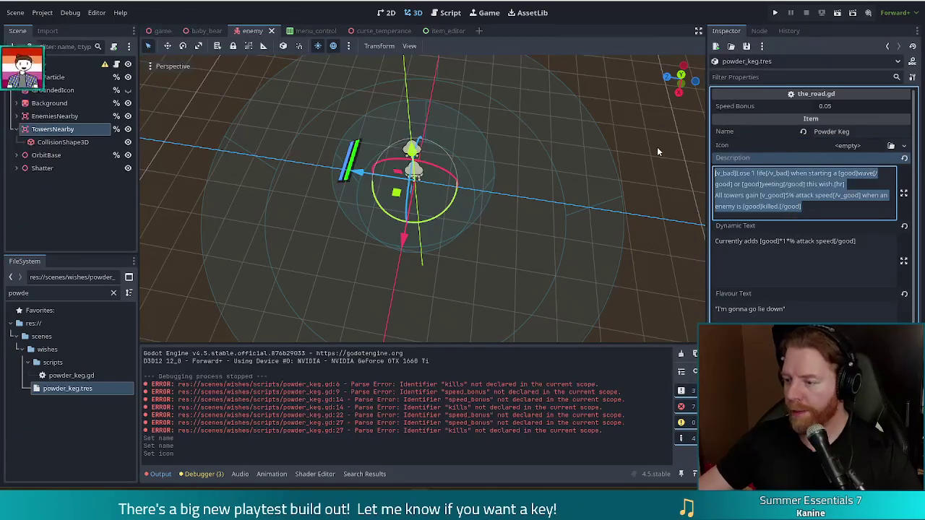
pyautogui.write('Killing blows ')
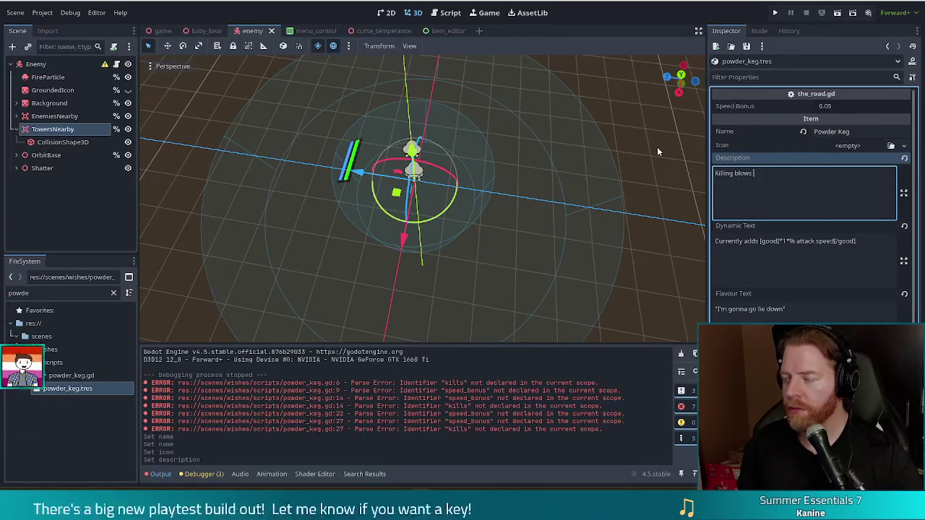
pyautogui.write('hit')
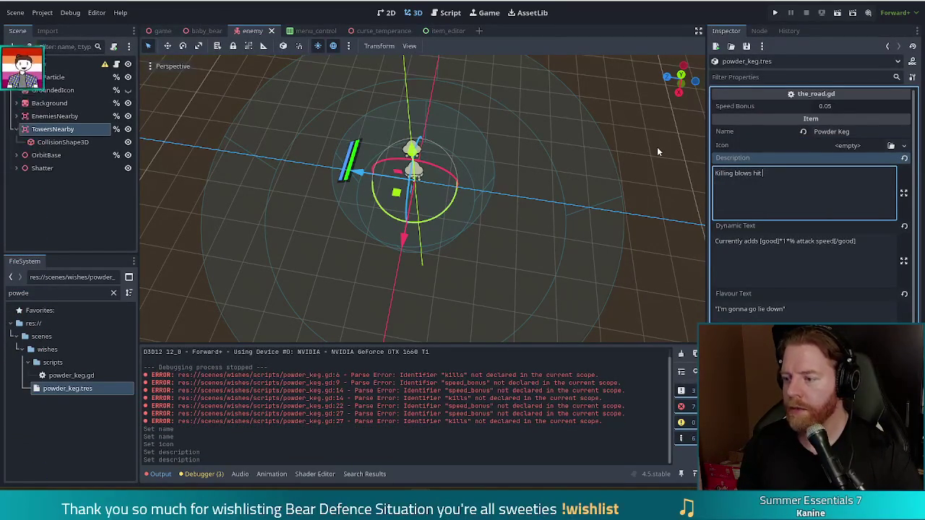
pyautogui.write(' nearby enemies')
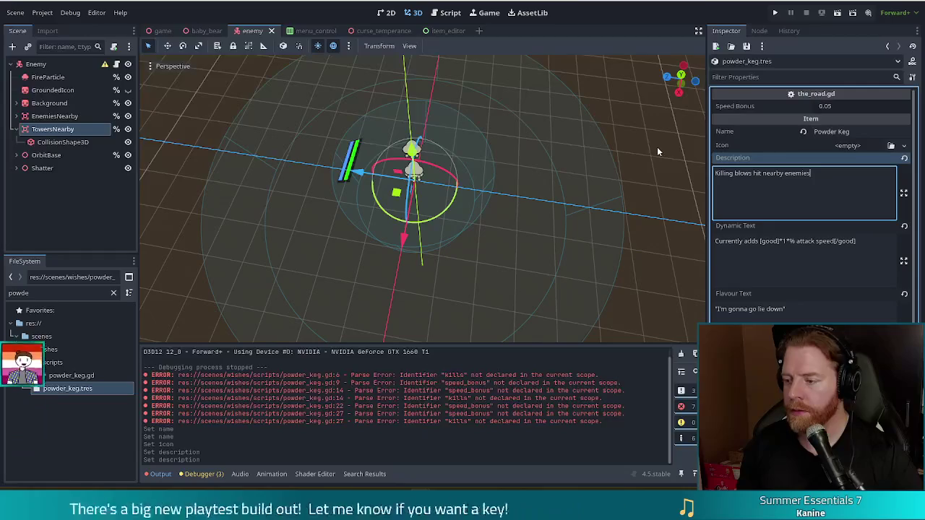
# Step: Clear the Dynamic Text, replace Flavour Text with "This is just corpse explosion", and save
pyautogui.click(880, 261)
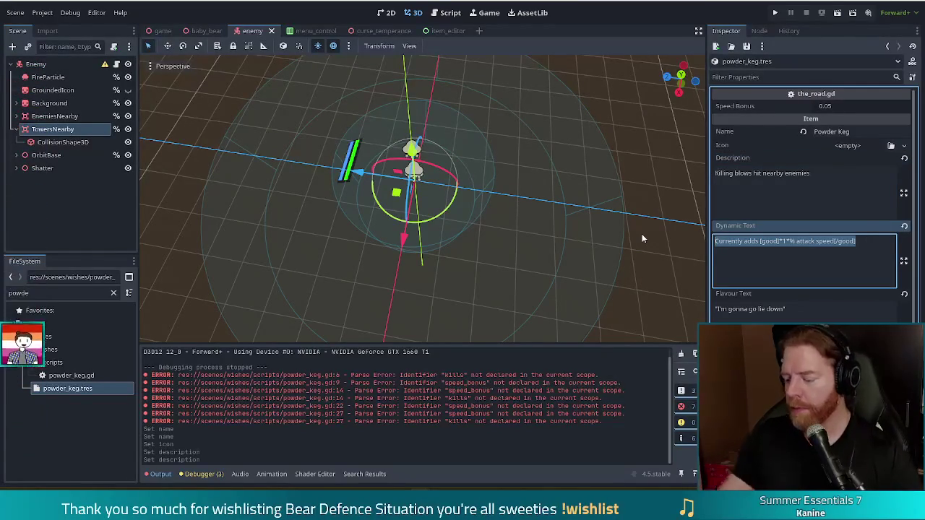
pyautogui.press('BackSpace')
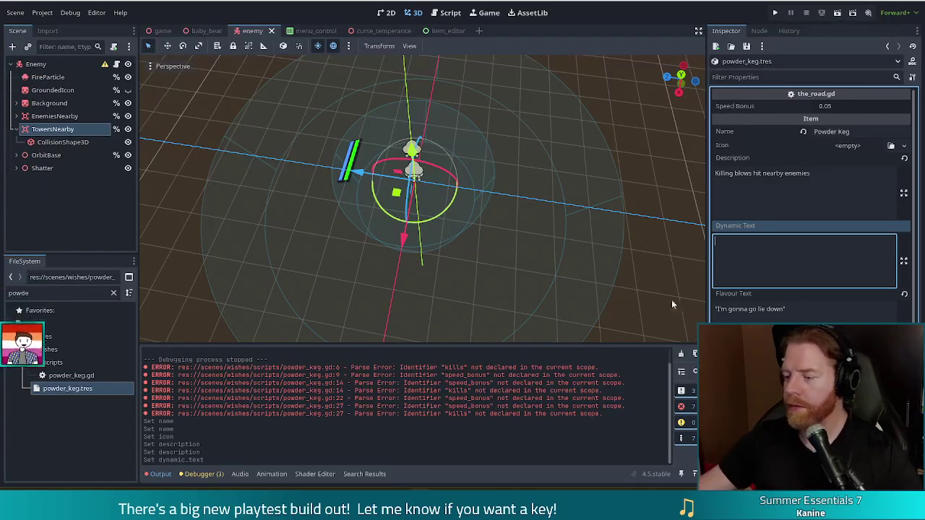
pyautogui.click(829, 304)
pyautogui.hotkey('ctrl', 'a')
pyautogui.press('BackSpace')
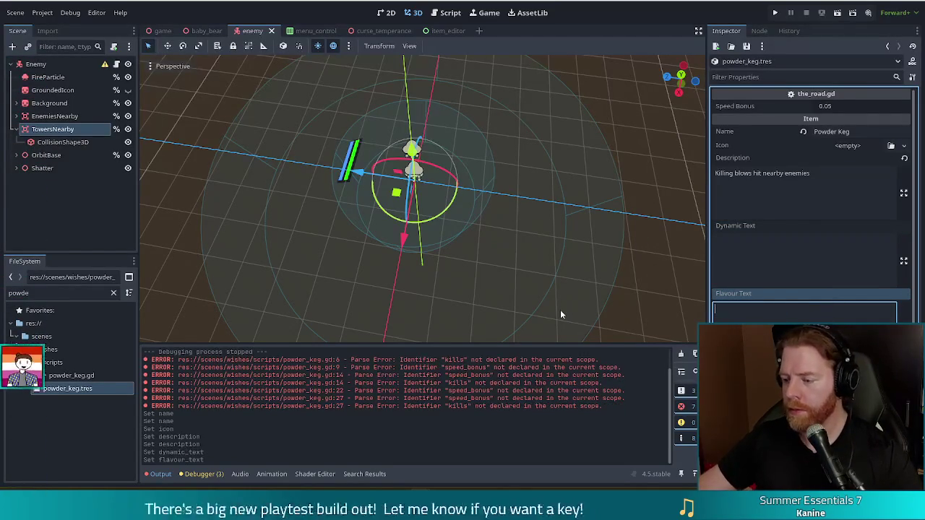
pyautogui.write('"')
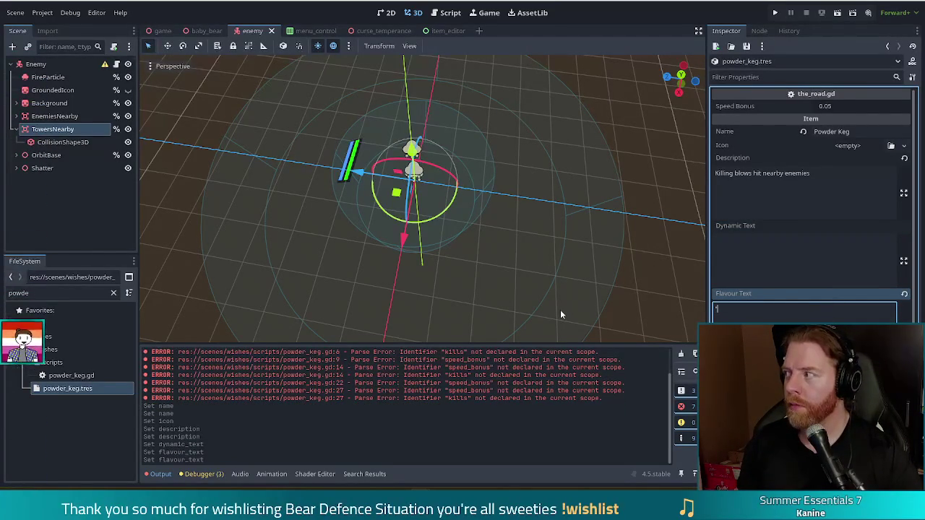
pyautogui.write('This is')
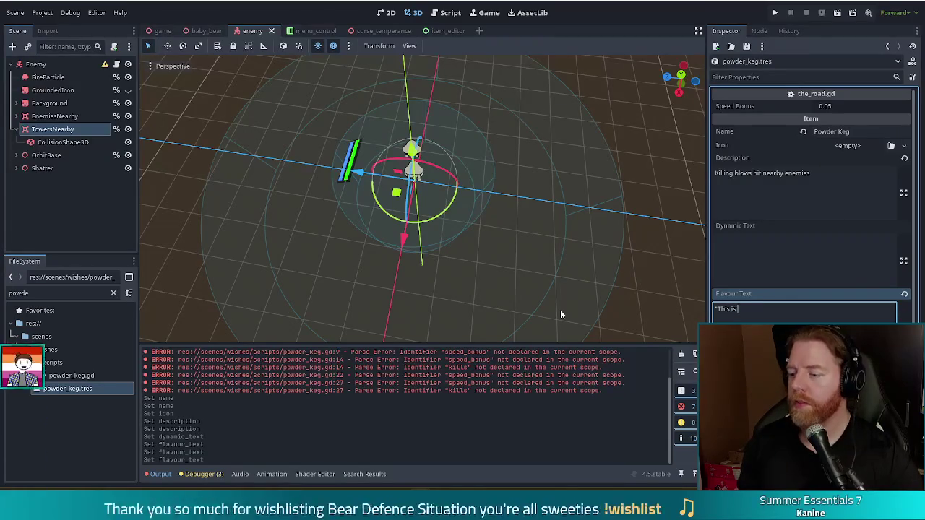
pyautogui.write(' just cor')
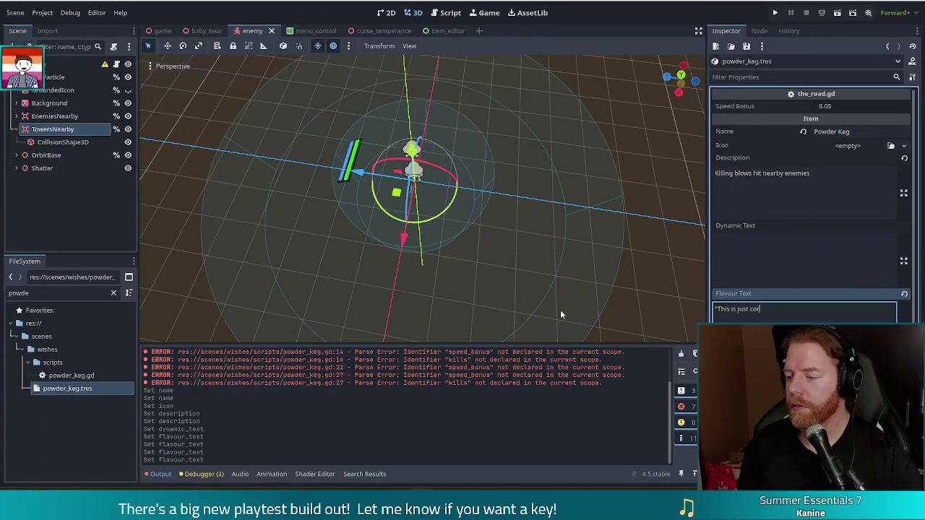
pyautogui.write('pse explosion"')
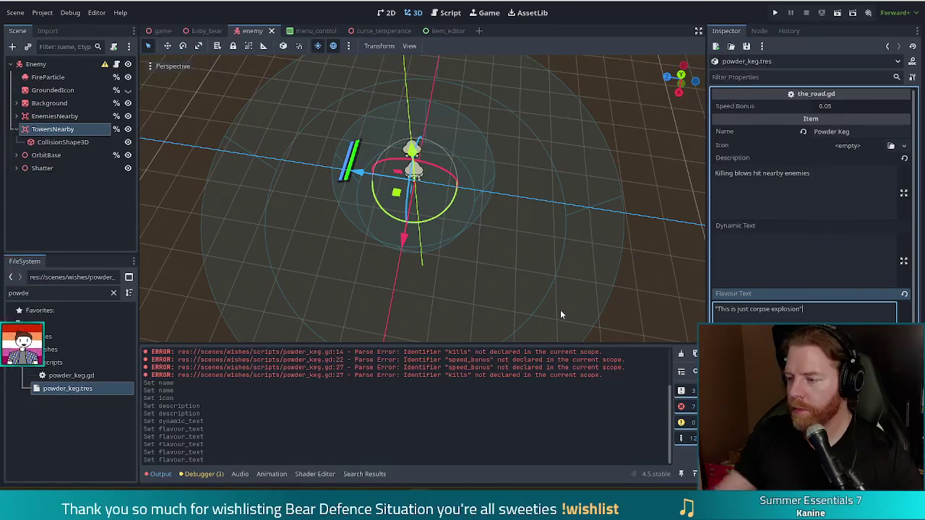
pyautogui.press('Return')
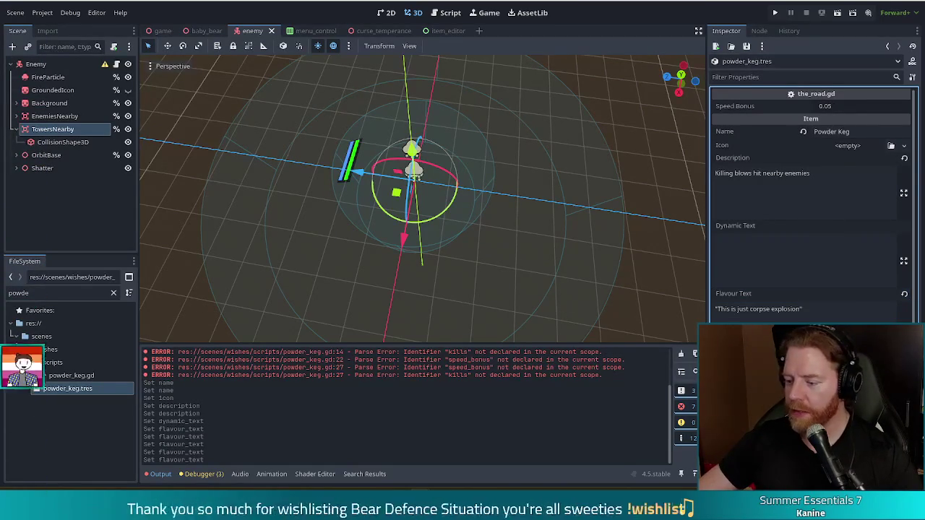
pyautogui.hotkey('ctrl', 's')
# Step: Empty the Flavour Text field again
pyautogui.click(821, 316)
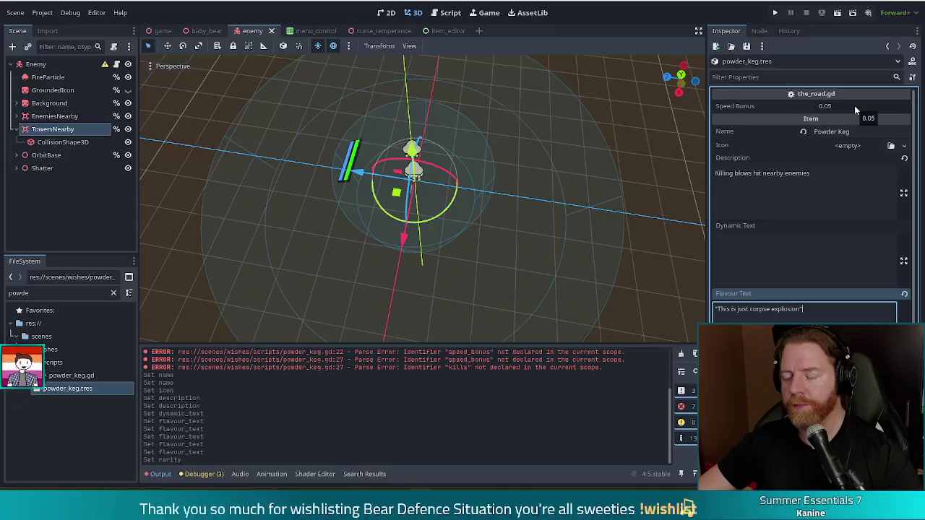
pyautogui.hotkey('ctrl', 'a')
pyautogui.press('BackSpace')
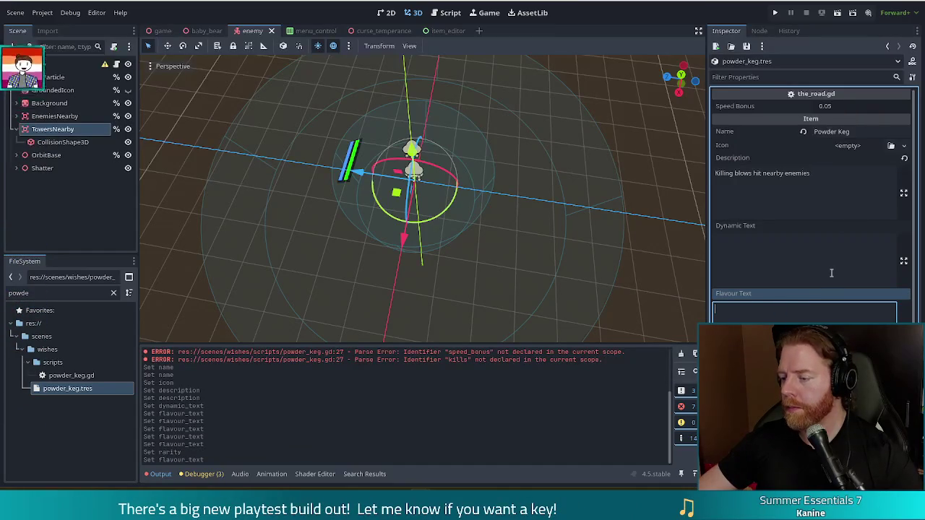
# Step: Undo edits to restore The Road's original Description, Dynamic Text and Flavour Text
pyautogui.click(762, 255)
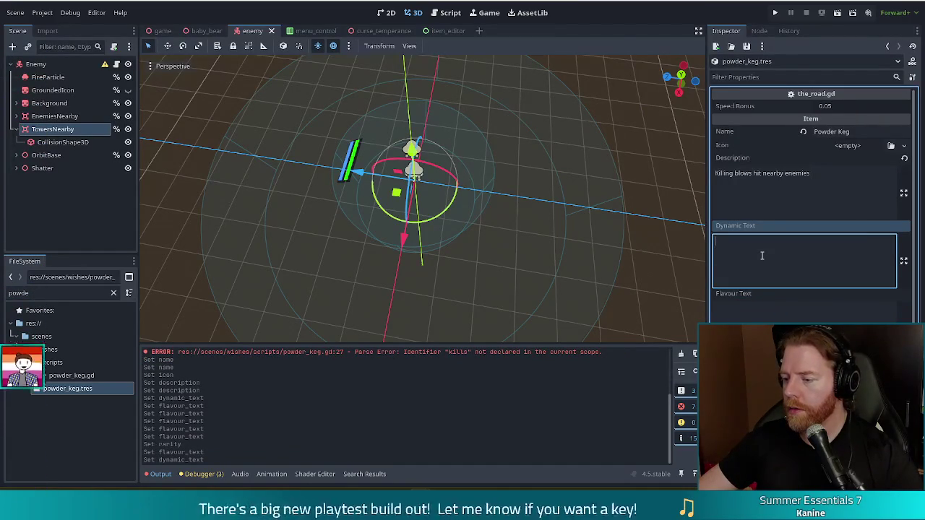
pyautogui.click(762, 200)
pyautogui.hotkey('ctrl', 'z')
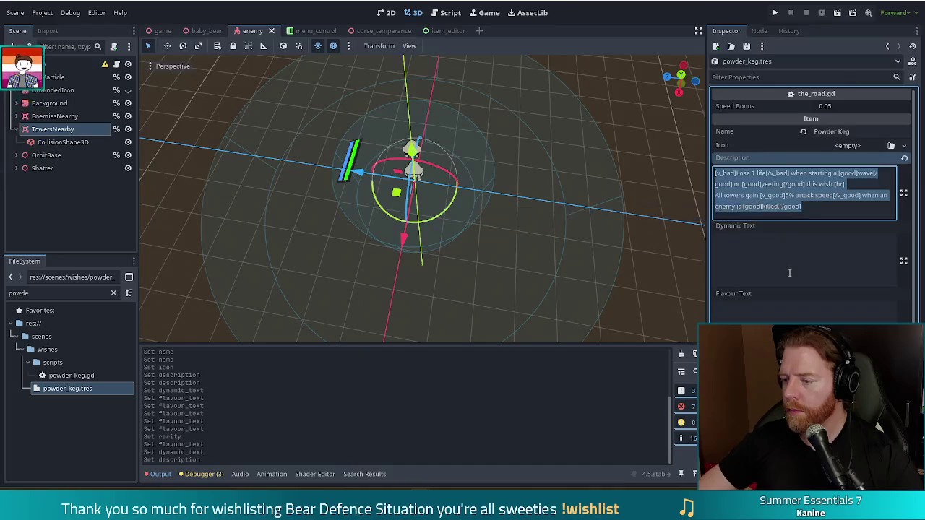
pyautogui.click(780, 260)
pyautogui.hotkey('ctrl', 'z')
pyautogui.click(778, 314)
pyautogui.hotkey('ctrl', 'z')
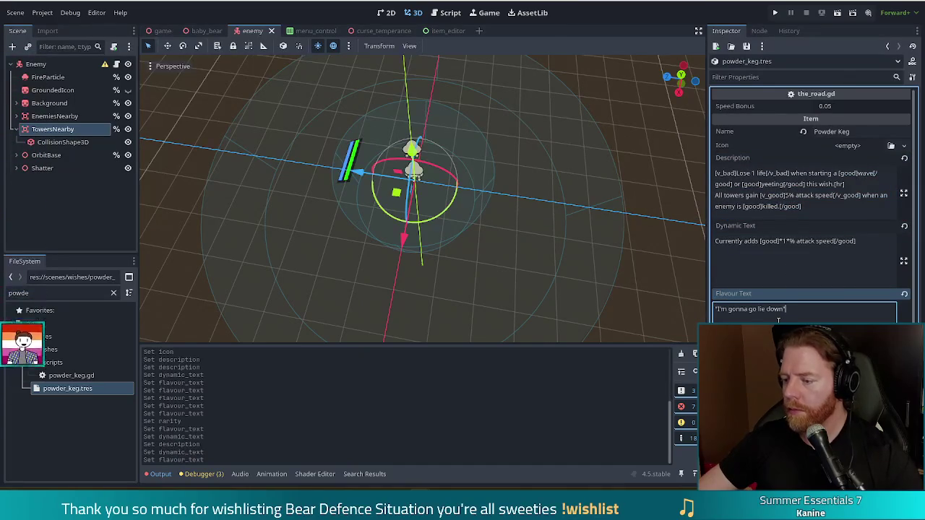
# Step: Restore the item name to 'The Road' and filter FileSystem for the_road
pyautogui.hotkey('ctrl', 'z')
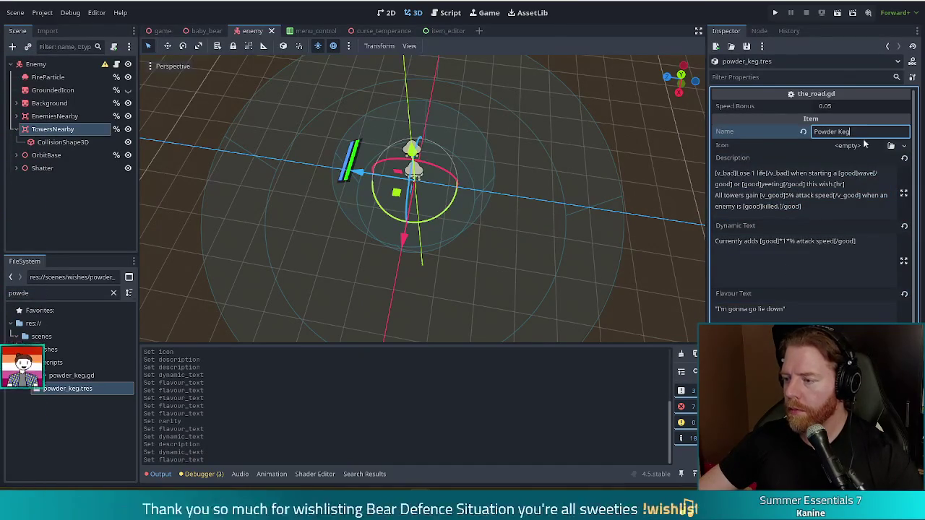
pyautogui.press('BackSpace')
pyautogui.press('BackSpace')
pyautogui.press('BackSpace')
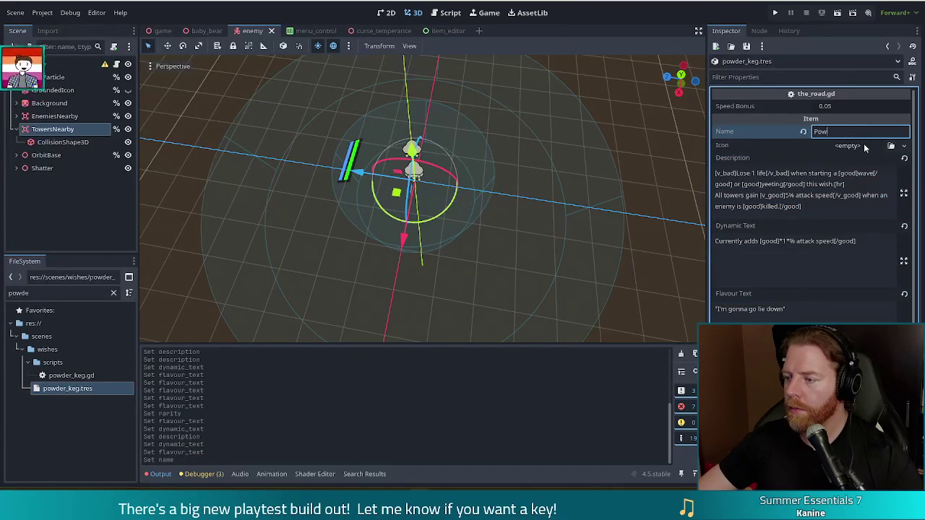
pyautogui.write('The Road')
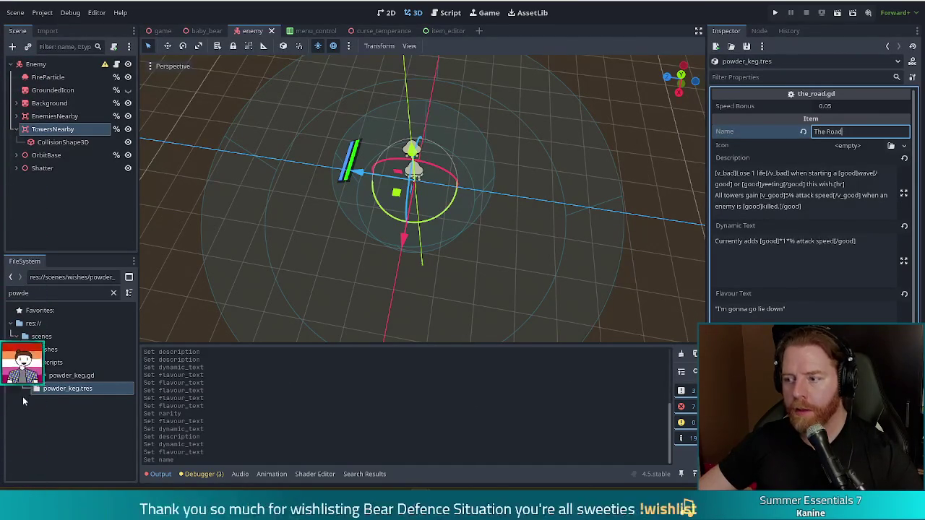
pyautogui.click(7, 292)
pyautogui.write('the_road')
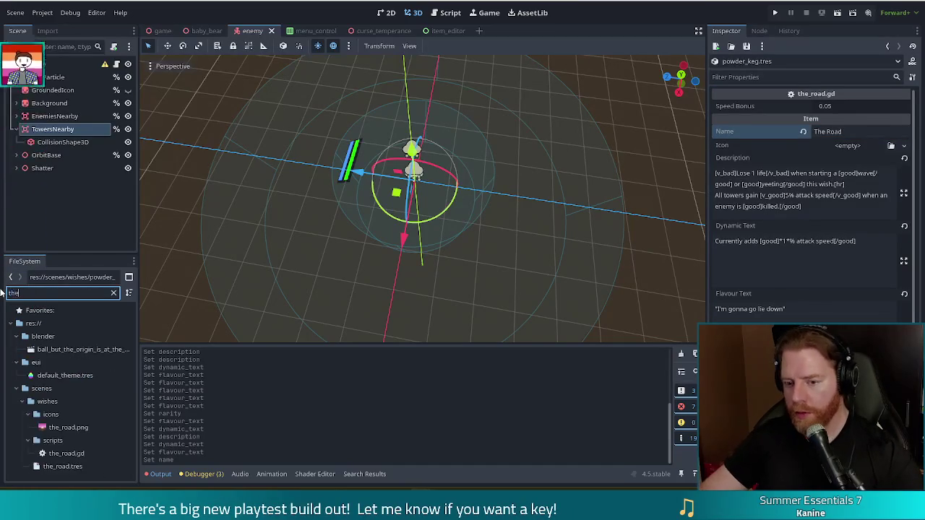
# Step: Assign the_road.png as the item's icon, save, and locate powder_keg.tres
pyautogui.moveTo(58, 376); pyautogui.dragTo(844, 151)
pyautogui.hotkey('ctrl', 's')
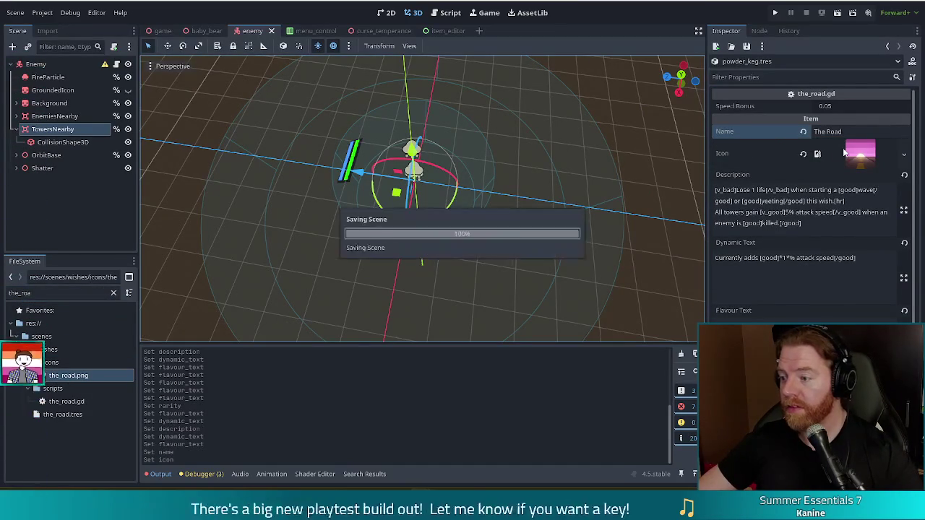
pyautogui.click(7, 293)
pyautogui.write('powder_keg')
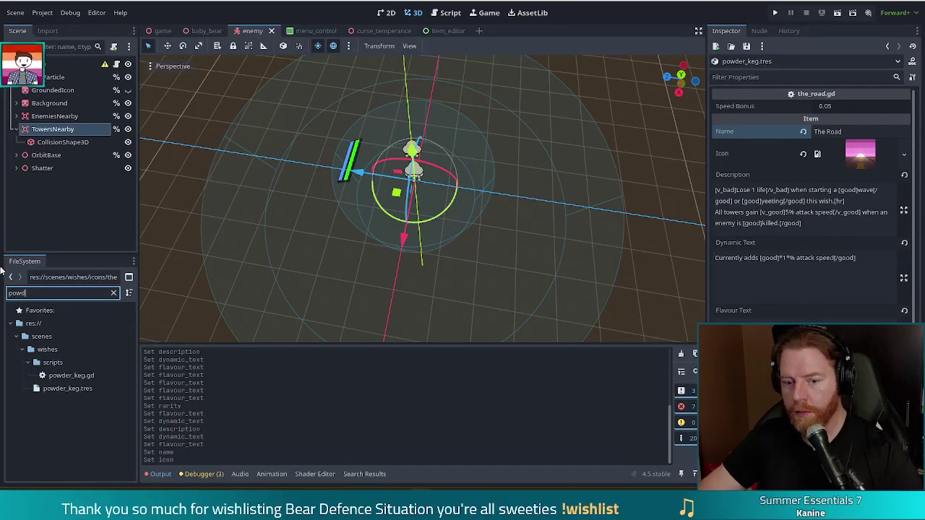
pyautogui.click(79, 388)
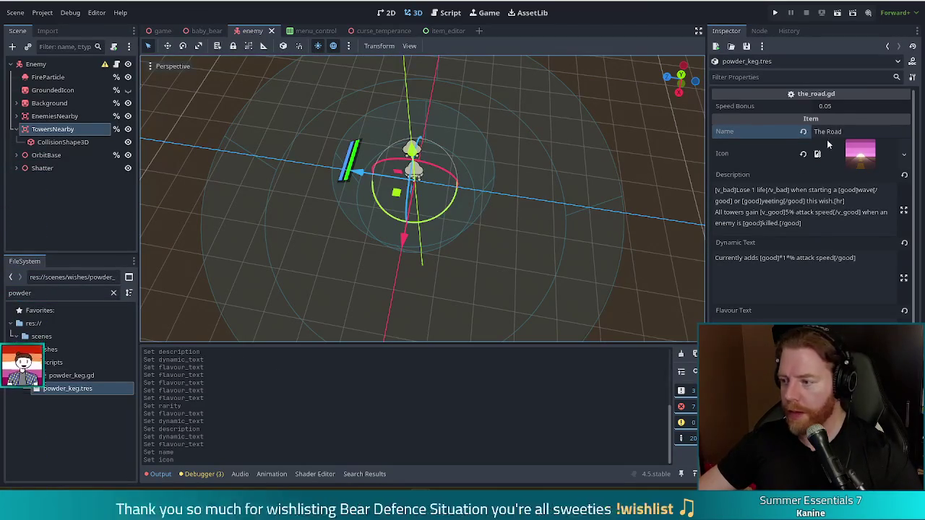
pyautogui.scroll(-2, 916, 249)
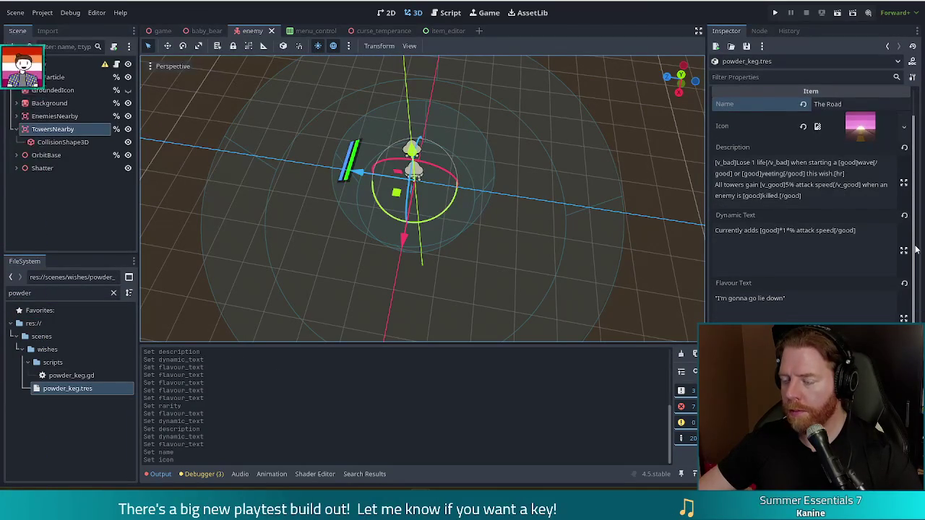
pyautogui.scroll(2, 916, 130)
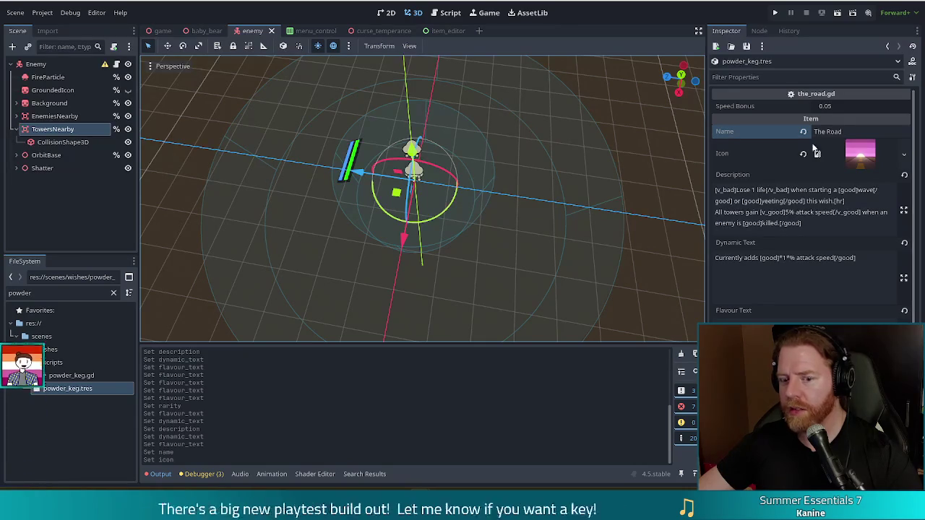
# Step: Compare with the_road.tres, then return to powder_keg.tres and retype its name 'Powder Keg'
pyautogui.click(77, 377)
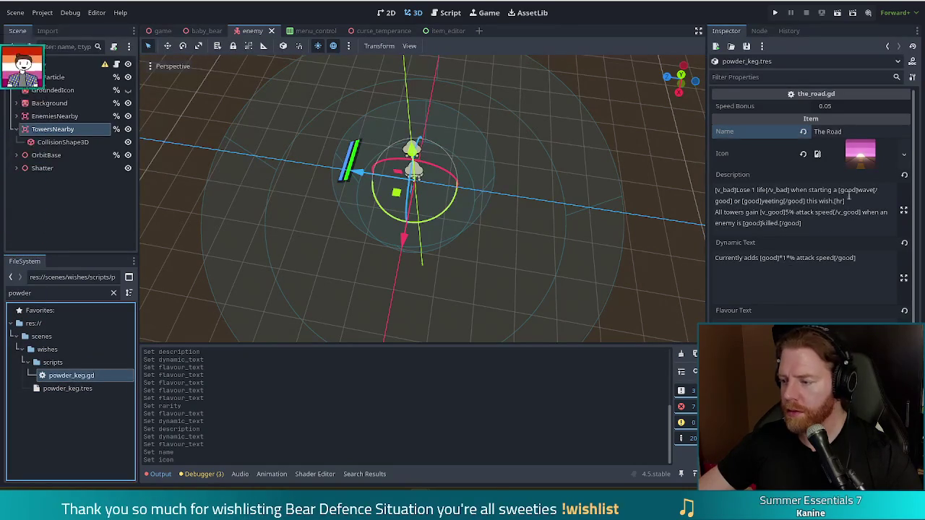
pyautogui.scroll(-2, 849, 193)
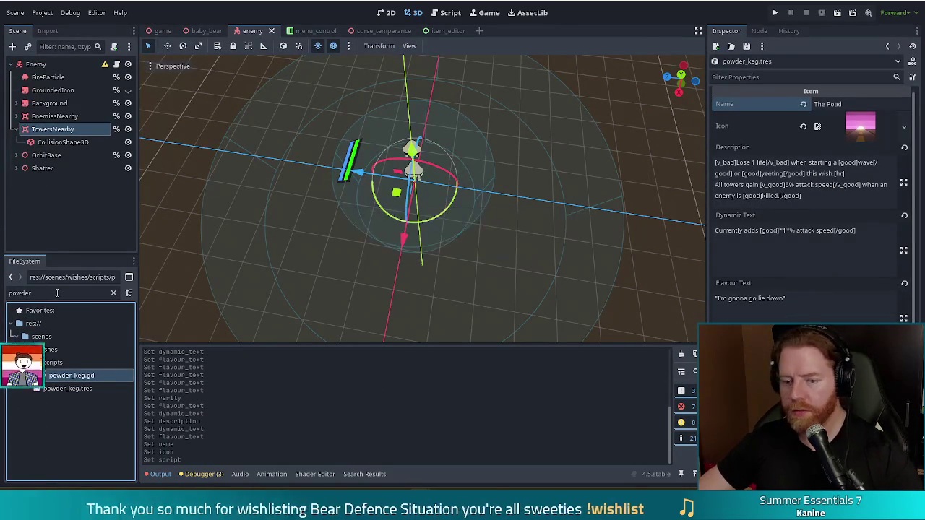
pyautogui.click(10, 292)
pyautogui.write('the_road')
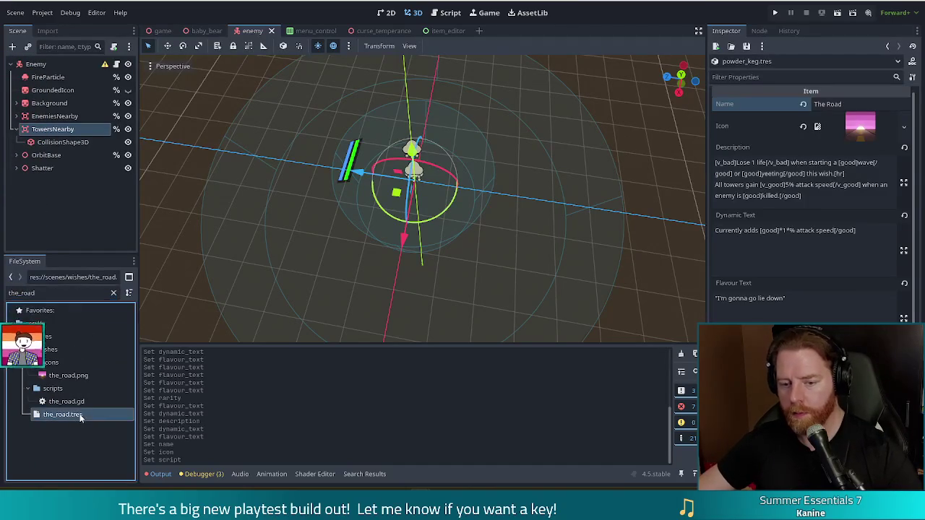
pyautogui.click(76, 414)
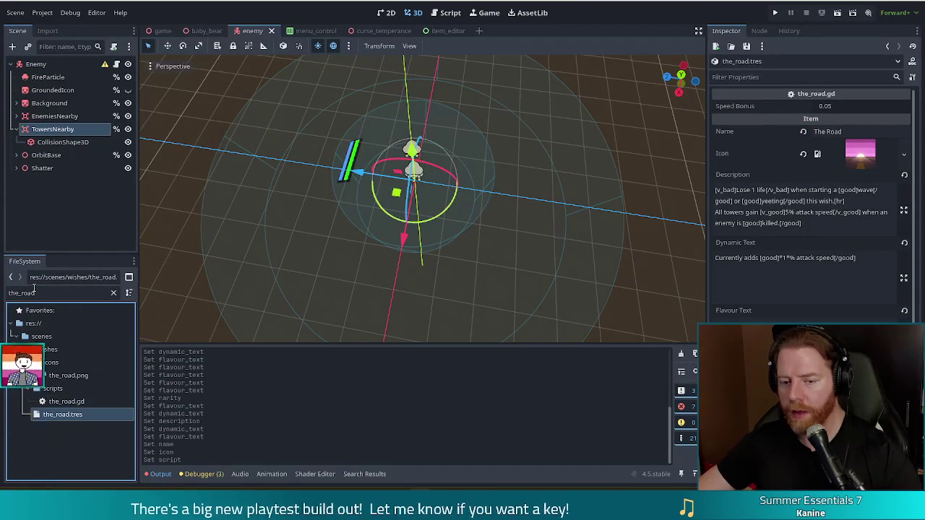
pyautogui.click(887, 46)
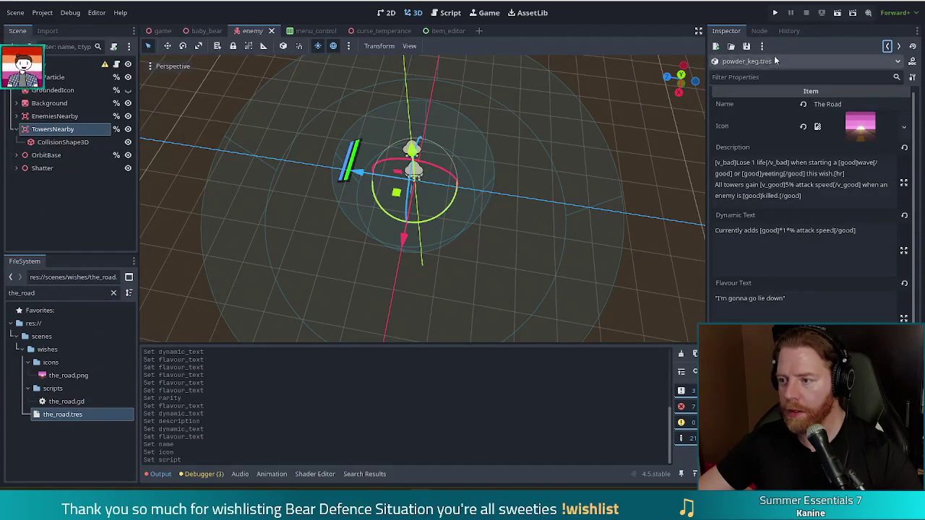
pyautogui.click(827, 104)
pyautogui.write('P')
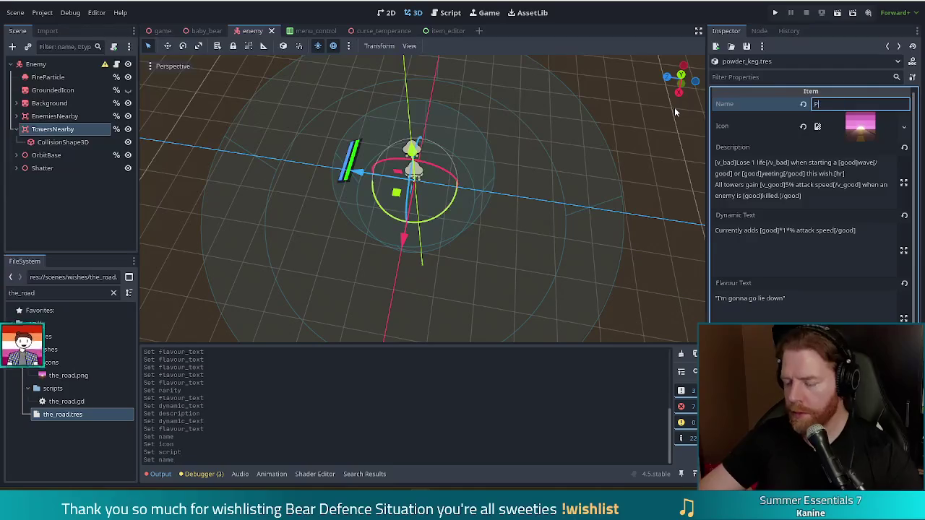
pyautogui.write('owder Keg')
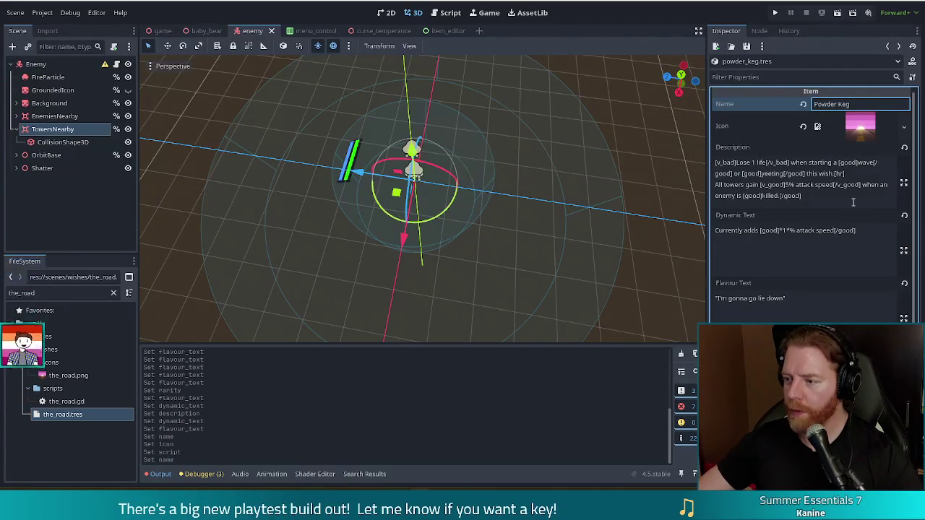
# Step: Clear the Powder Keg icon and set its description to 'Killing hits also hit nearby enemies'
pyautogui.click(804, 126)
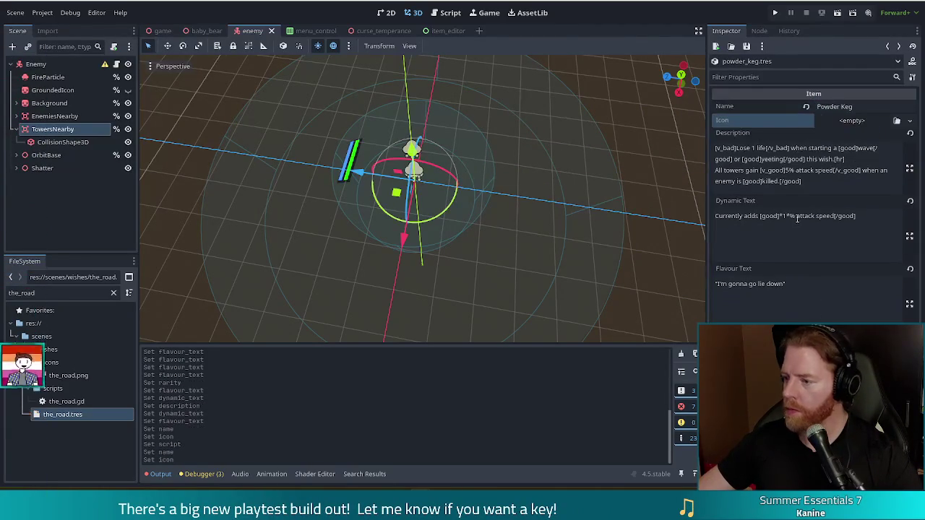
pyautogui.moveTo(802, 195); pyautogui.dragTo(590, 136)
pyautogui.write('Killin')
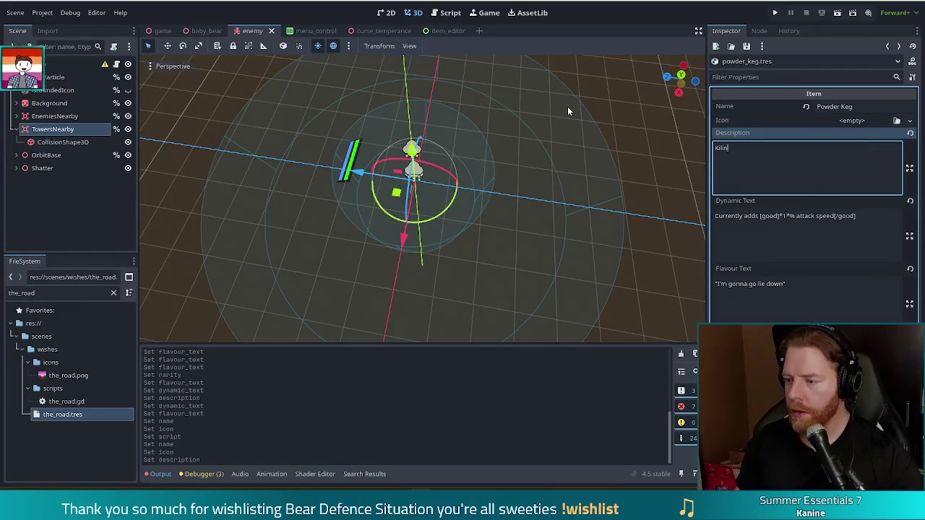
pyautogui.write('g hits also hit n')
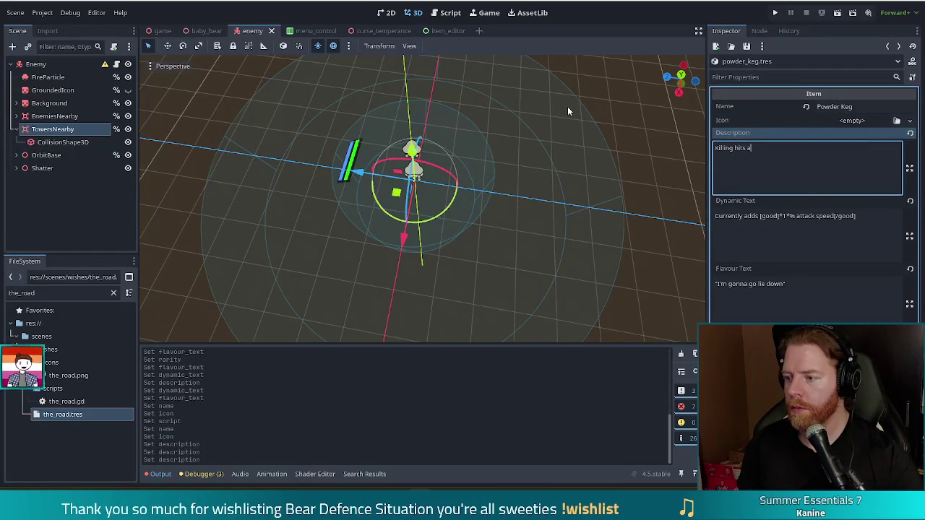
pyautogui.write('earby enemies')
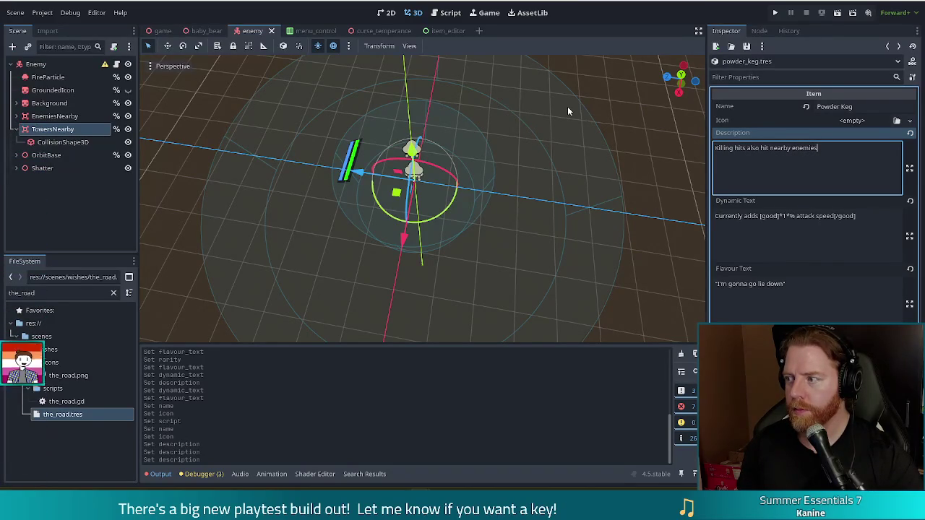
# Step: Empty the Dynamic Text, set flavour "This is just corpse explosion", and compare with The Road
pyautogui.moveTo(871, 221); pyautogui.dragTo(621, 196)
pyautogui.press('BackSpace')
pyautogui.press('Tab')
pyautogui.write('"This is just corpse e')
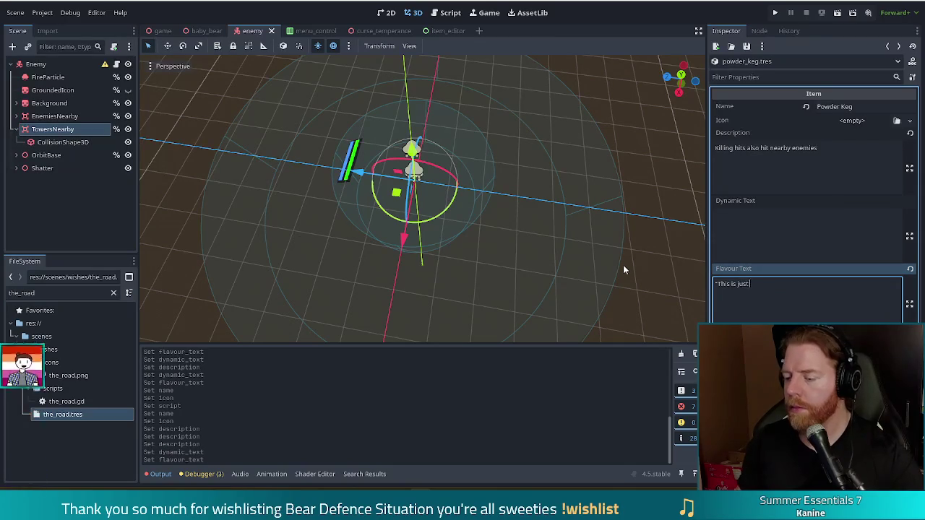
pyautogui.write('xpl')
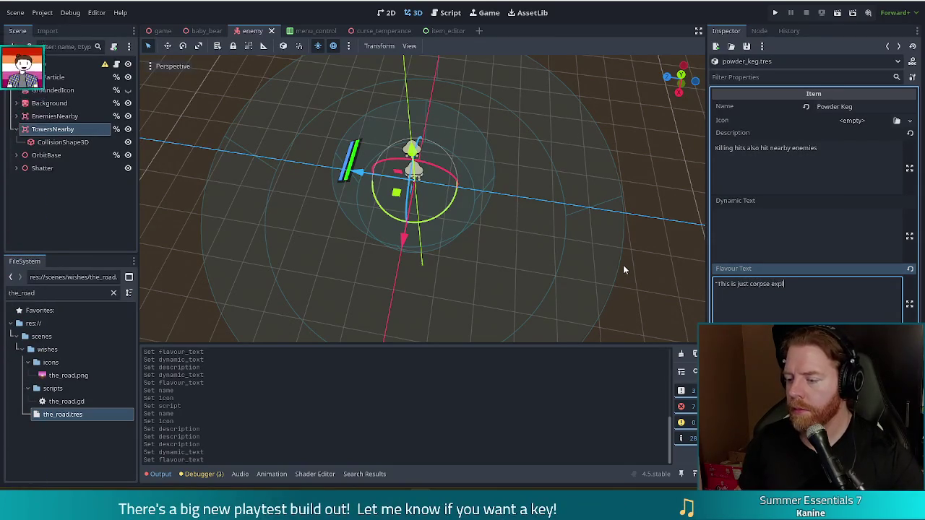
pyautogui.write('osion"')
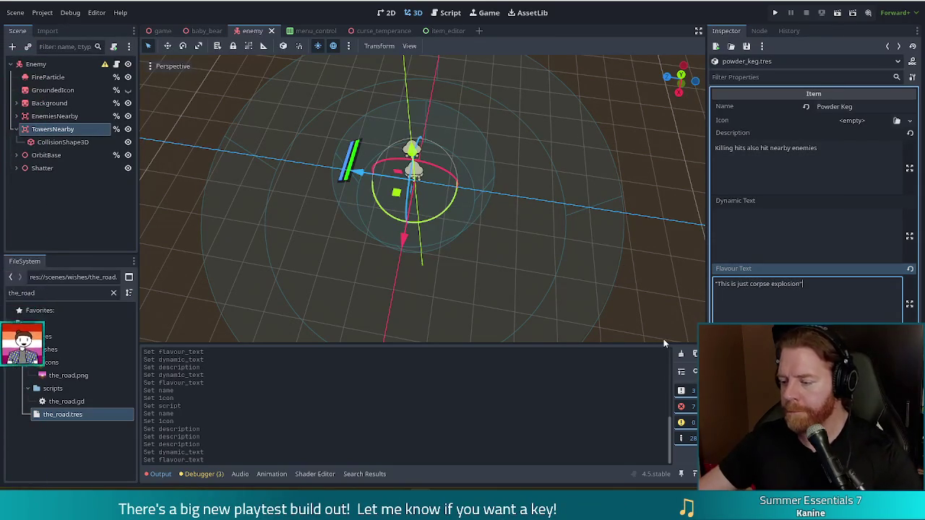
pyautogui.click(72, 414)
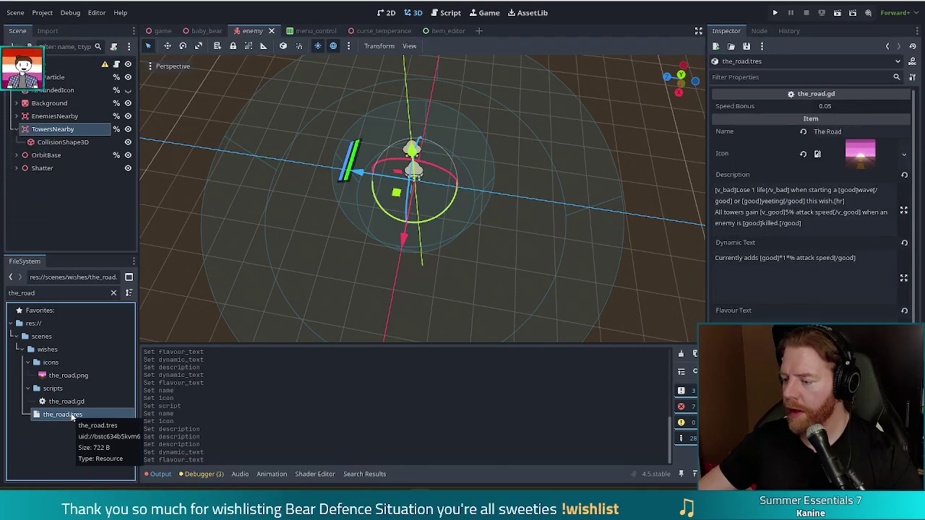
pyautogui.click(890, 46)
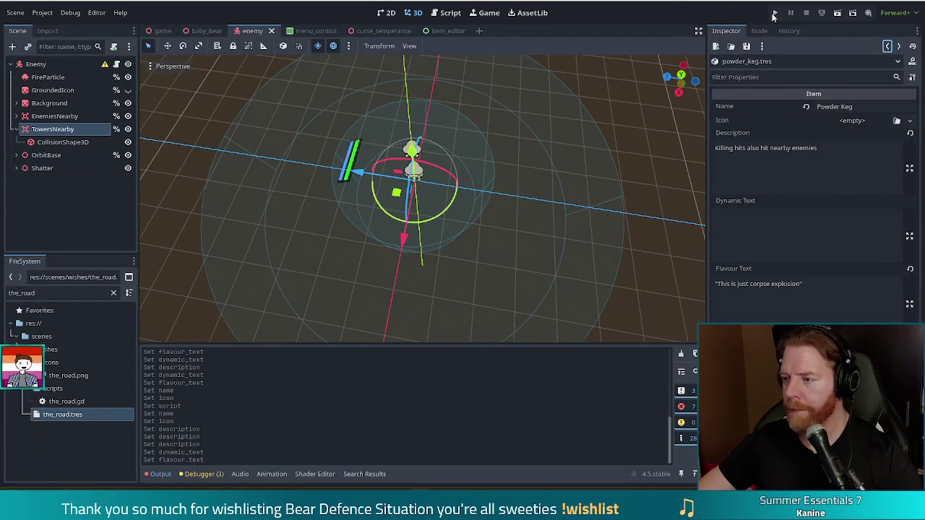
# Step: Run the project, start a New Game, reach the wave map, and begin an add_wish console command
pyautogui.click(774, 13)
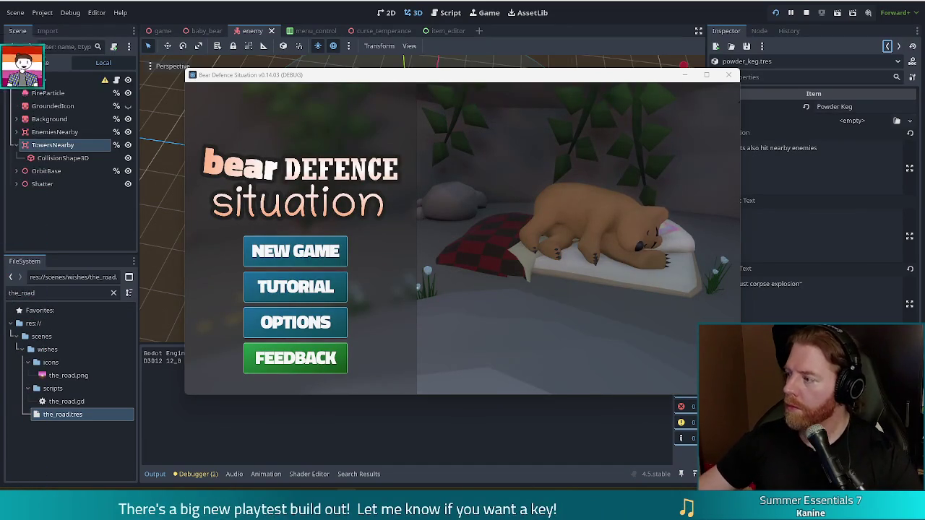
pyautogui.click(307, 260)
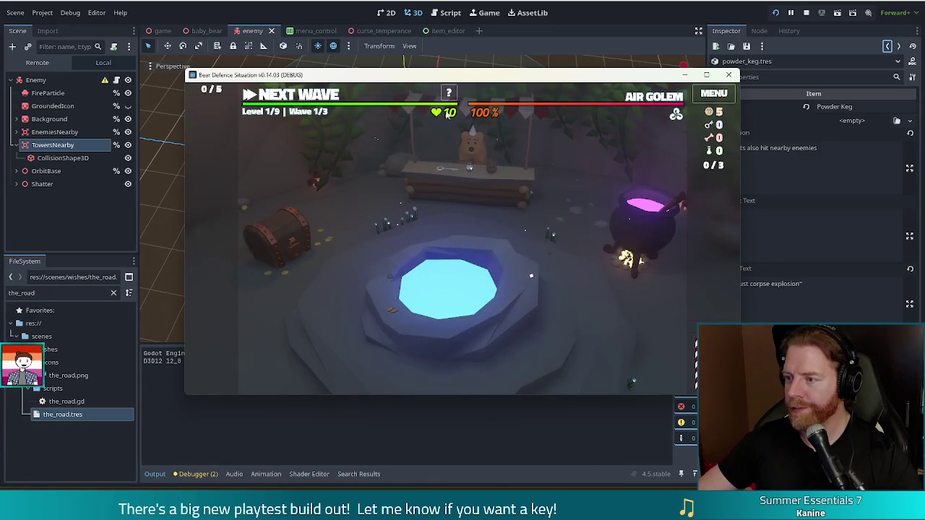
pyautogui.moveTo(549, 79); pyautogui.dragTo(511, 70)
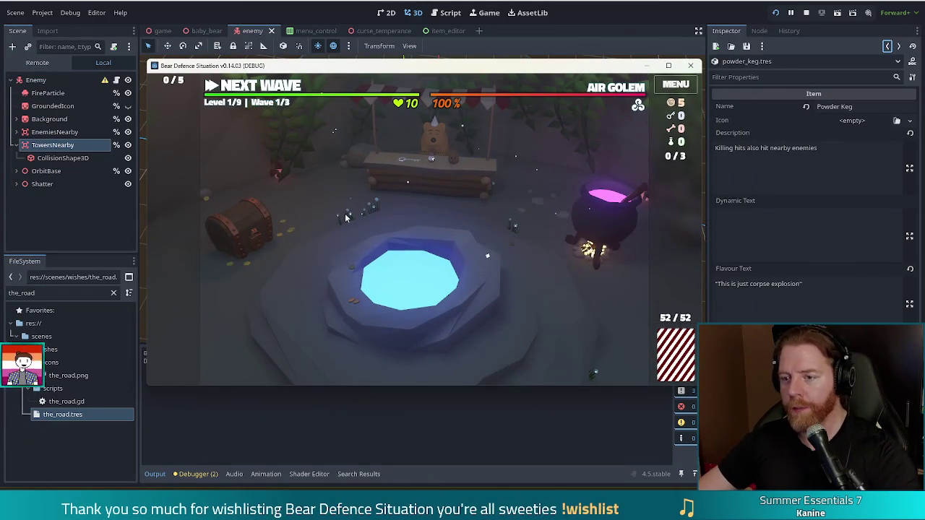
pyautogui.click(277, 96)
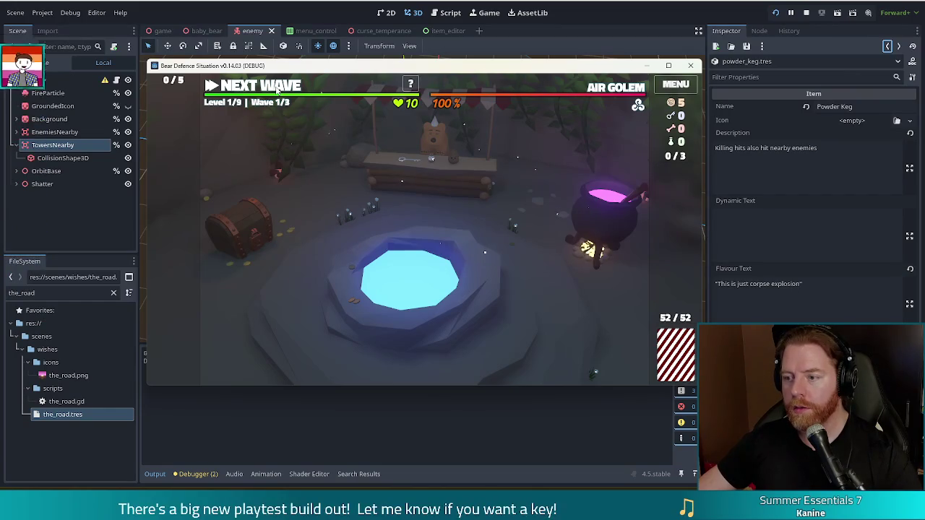
pyautogui.press('`')
pyautogui.write('add_wish powd')
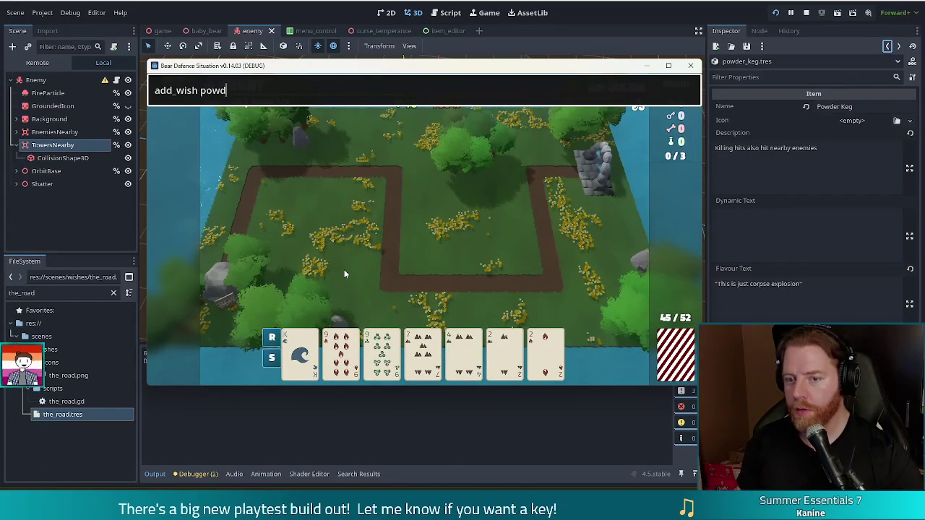
pyautogui.write('er_keg')
# Step: Grant the powder_keg wish, build and place a Ballista from Two Pair, and start wave 1
pyautogui.press('Return')
pyautogui.press('`')
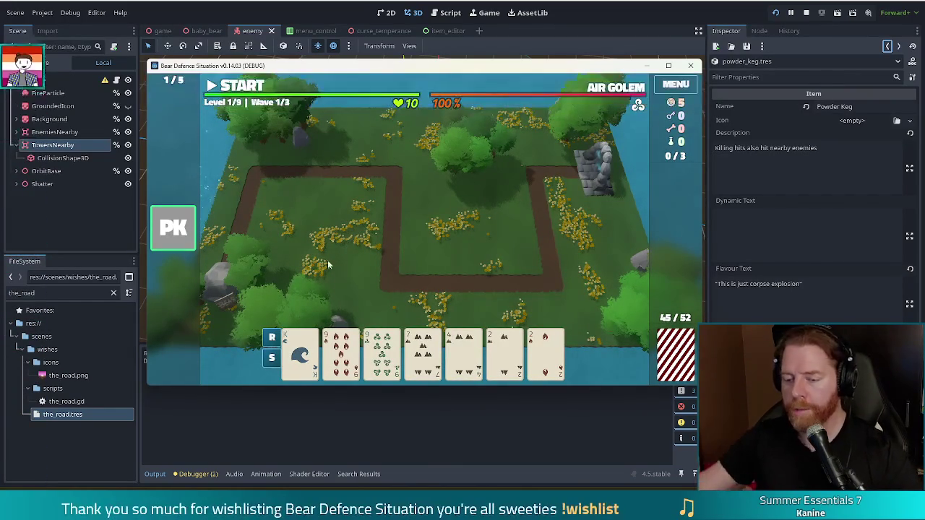
pyautogui.click(353, 358)
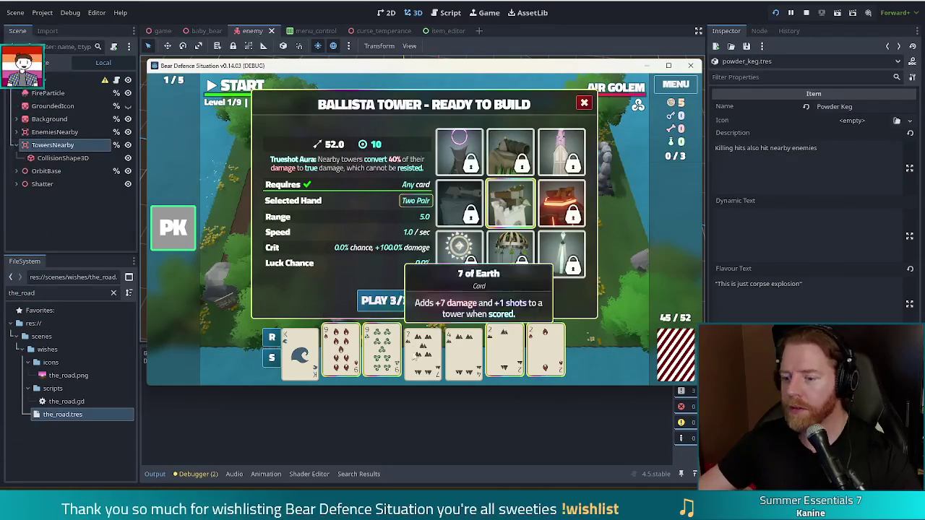
pyautogui.click(385, 302)
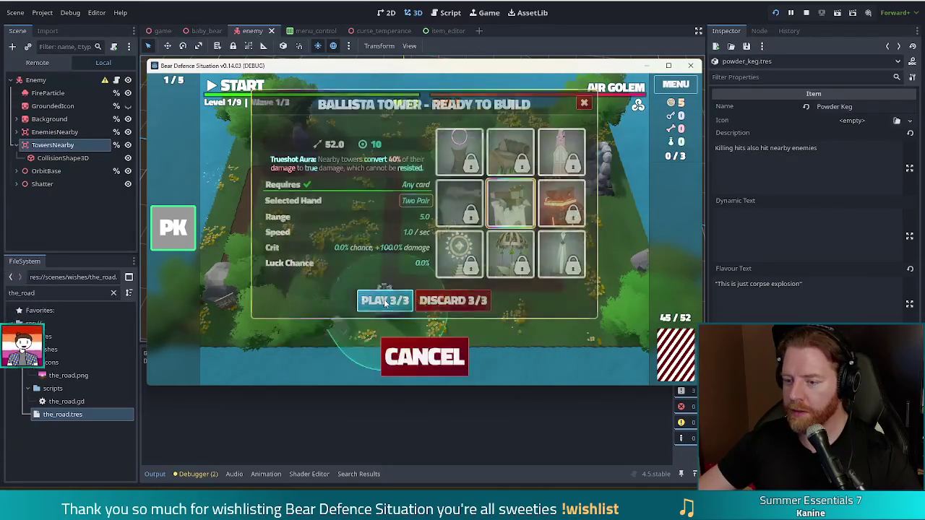
pyautogui.click(504, 245)
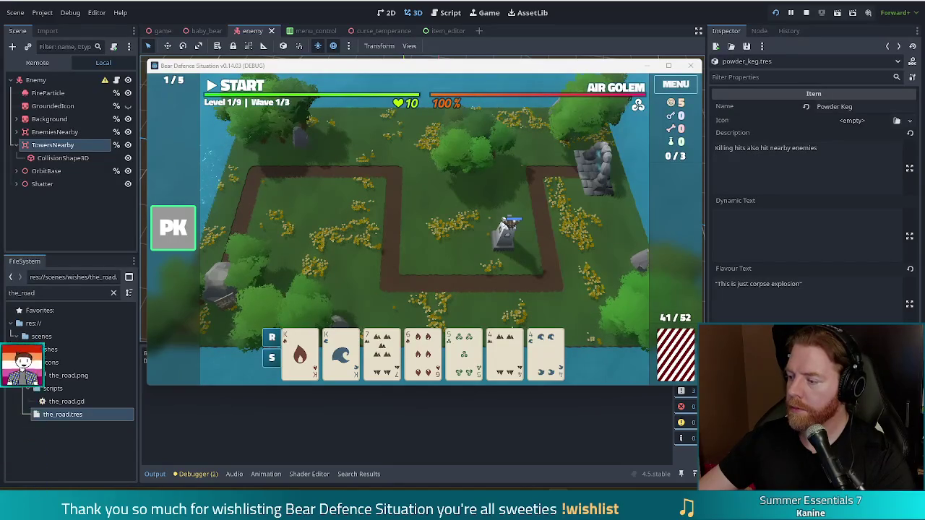
pyautogui.click(244, 87)
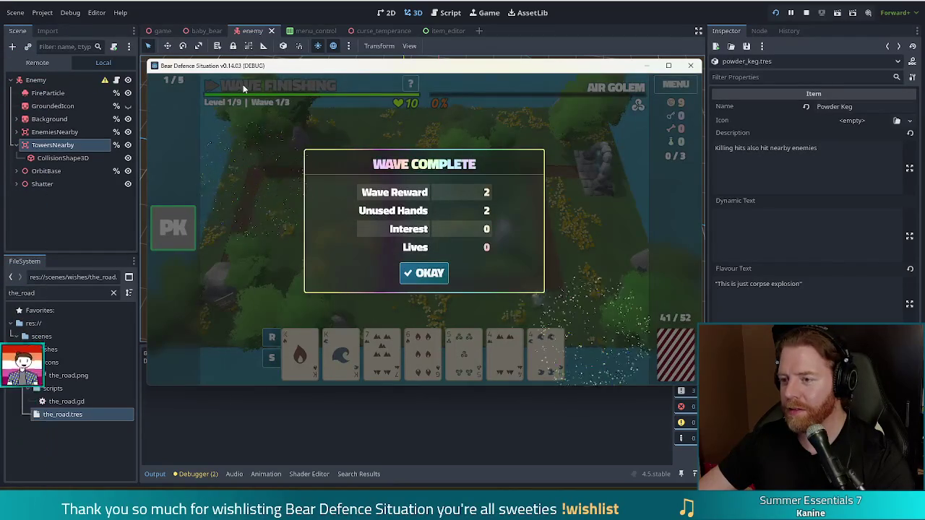
# Step: Stop the debug run, go back to the Script workspace, and filter the FileSystem list by 'enemy'
pyautogui.click(806, 13)
pyautogui.click(445, 12)
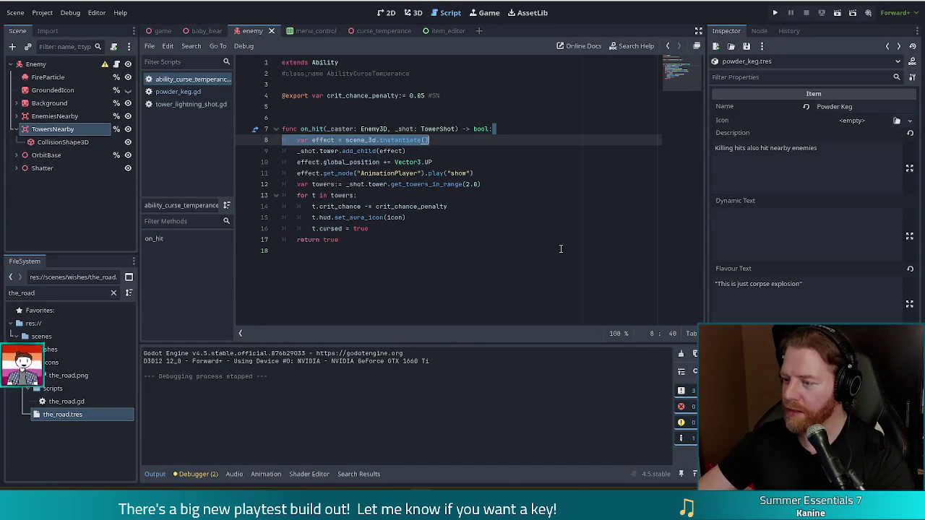
pyautogui.click(463, 142)
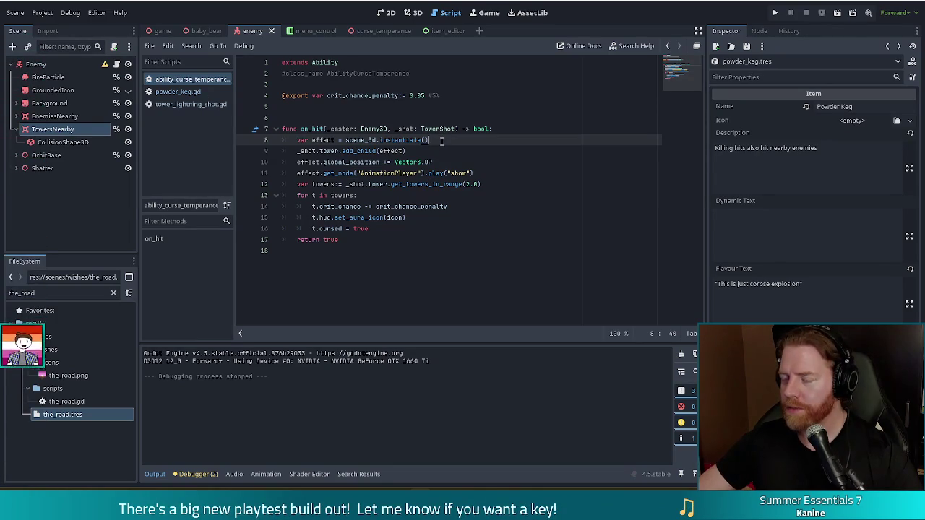
pyautogui.doubleClick(72, 293)
pyautogui.write('enemy')
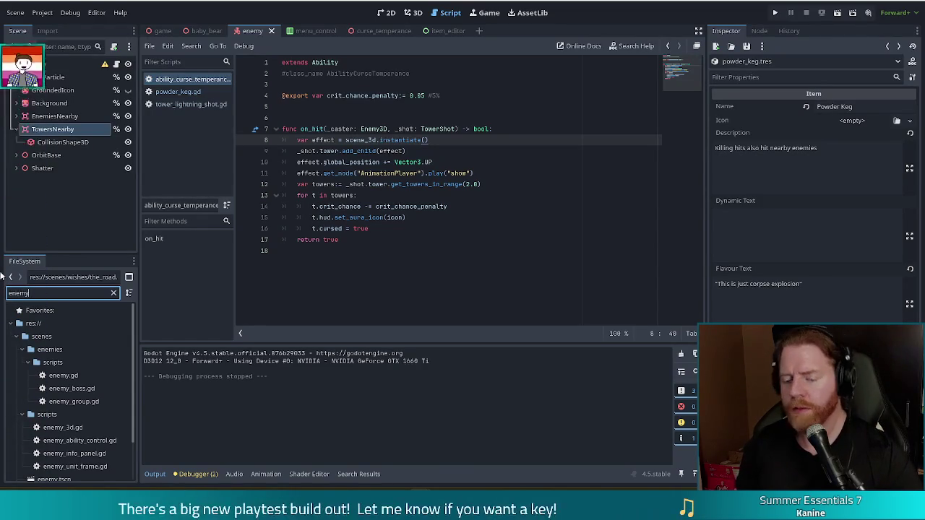
# Step: Open enemy_3d.gd, jump to receive_hit, and scroll through the script below it
pyautogui.doubleClick(63, 427)
pyautogui.click(160, 288)
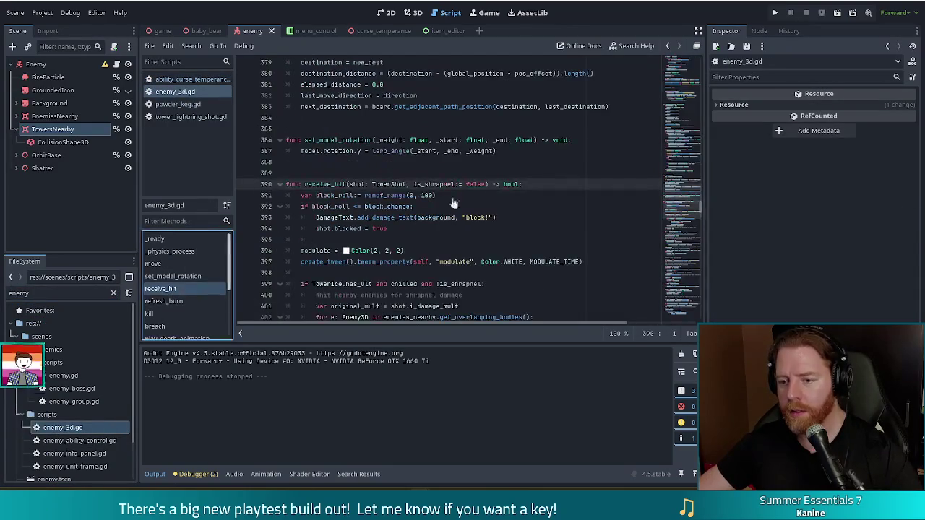
pyautogui.scroll(-12, 677, 210)
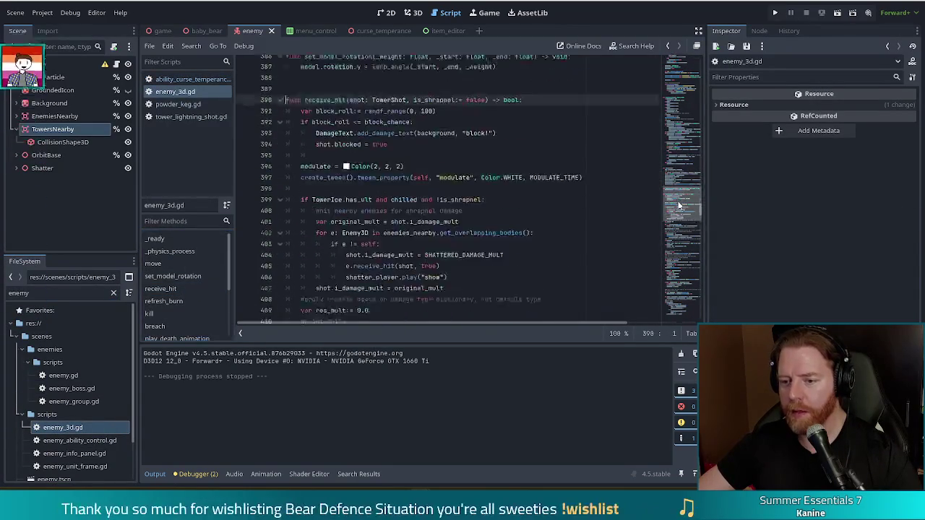
pyautogui.scroll(-9, 676, 215)
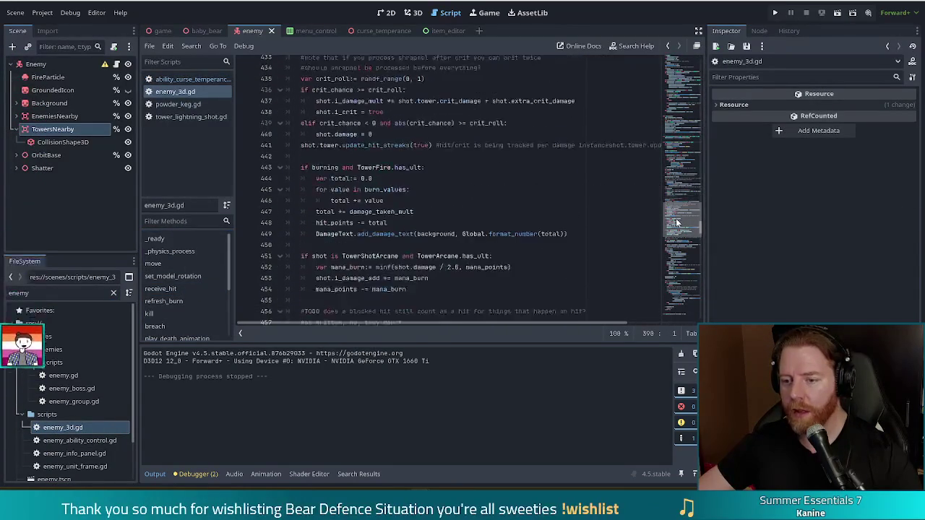
pyautogui.scroll(-1, 676, 226)
pyautogui.scroll(-6, 676, 229)
pyautogui.scroll(-6, 676, 235)
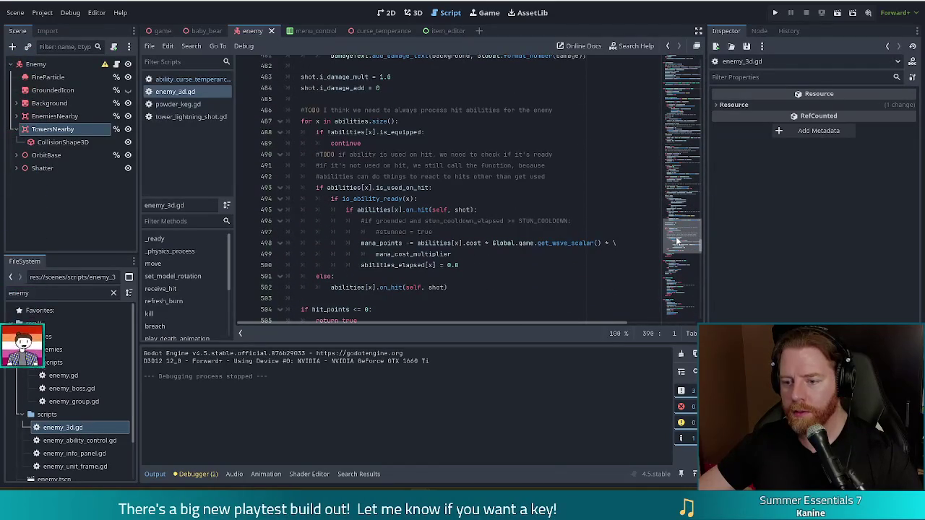
pyautogui.scroll(-2, 676, 241)
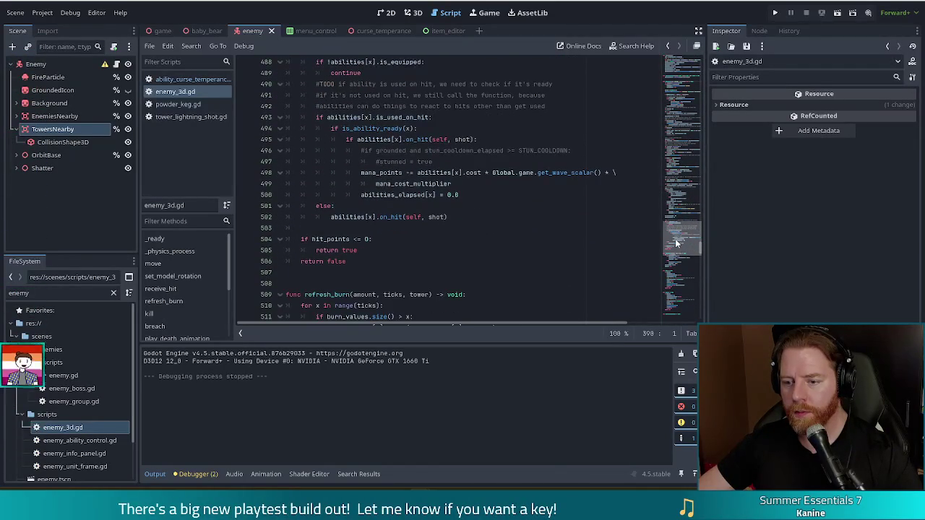
pyautogui.scroll(20, 676, 243)
# Step: Search the script for 'kill()' and inspect the is_dead = true line in kill
pyautogui.click(447, 151)
pyautogui.hotkey('ctrl', 'f')
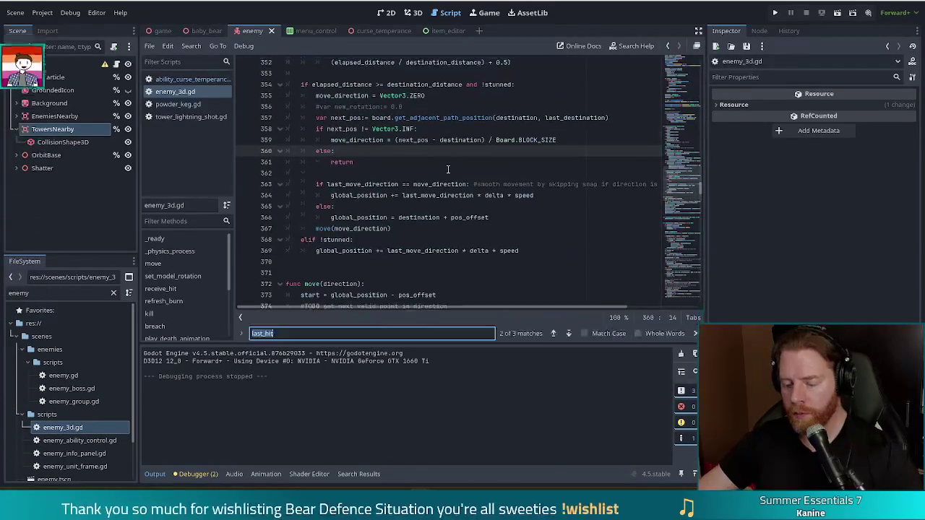
pyautogui.write('kills')
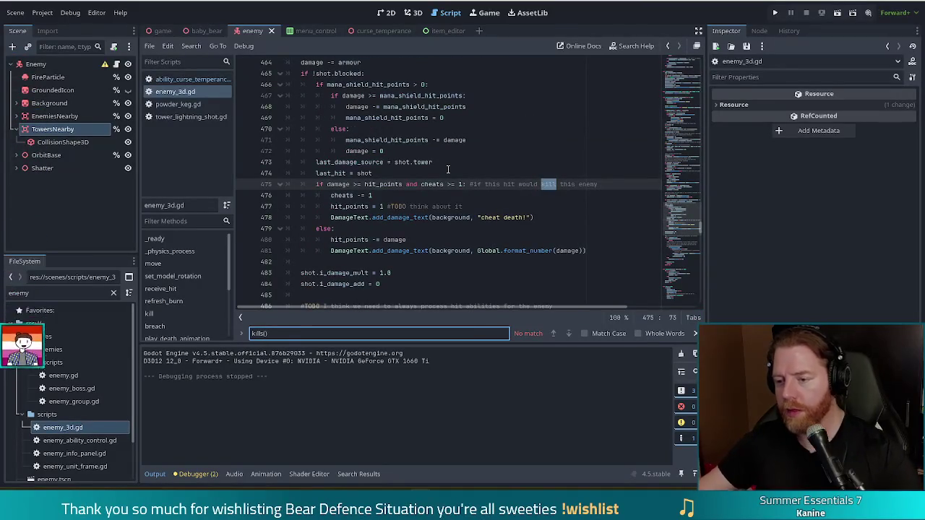
pyautogui.press('BackSpace')
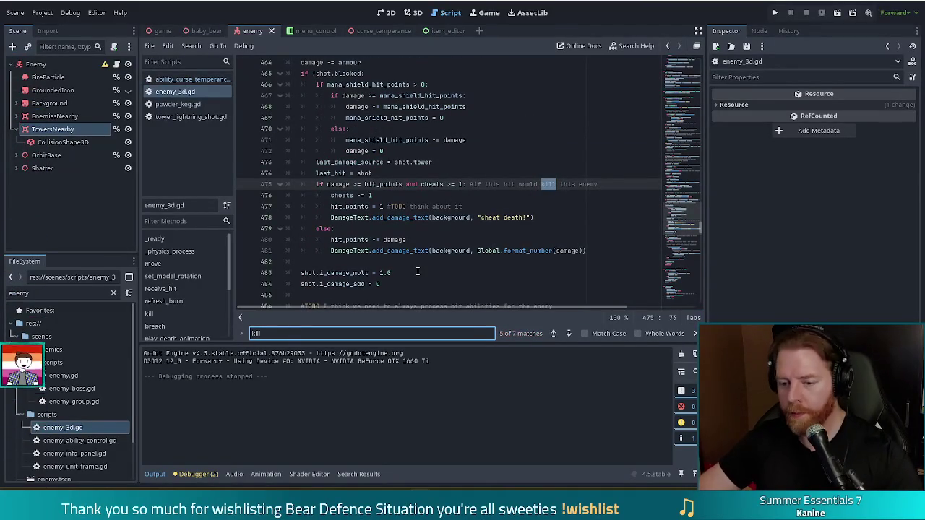
pyautogui.write('()')
pyautogui.click(385, 229)
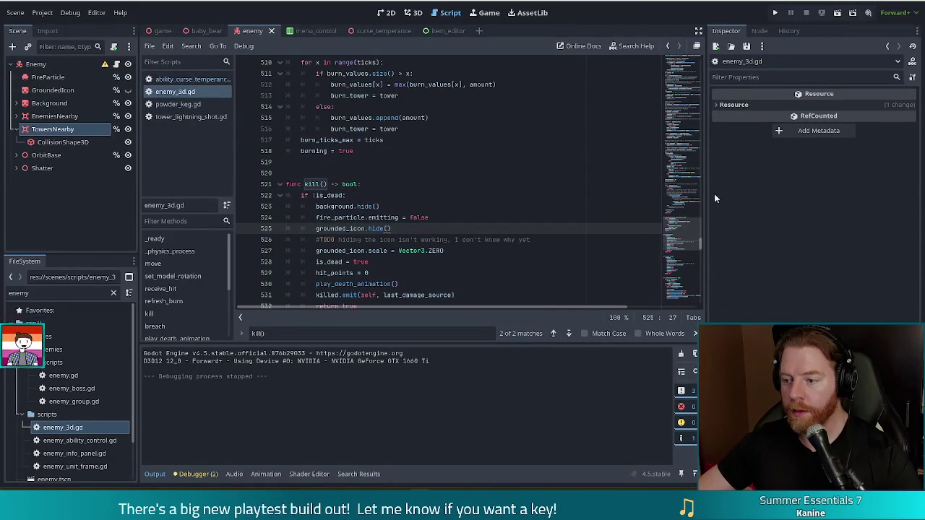
pyautogui.scroll(-3, 679, 236)
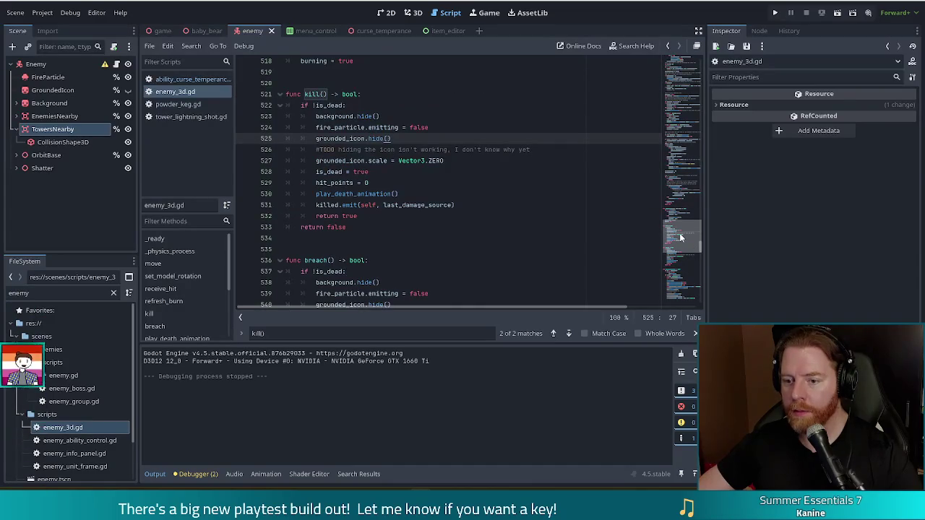
pyautogui.click(419, 182)
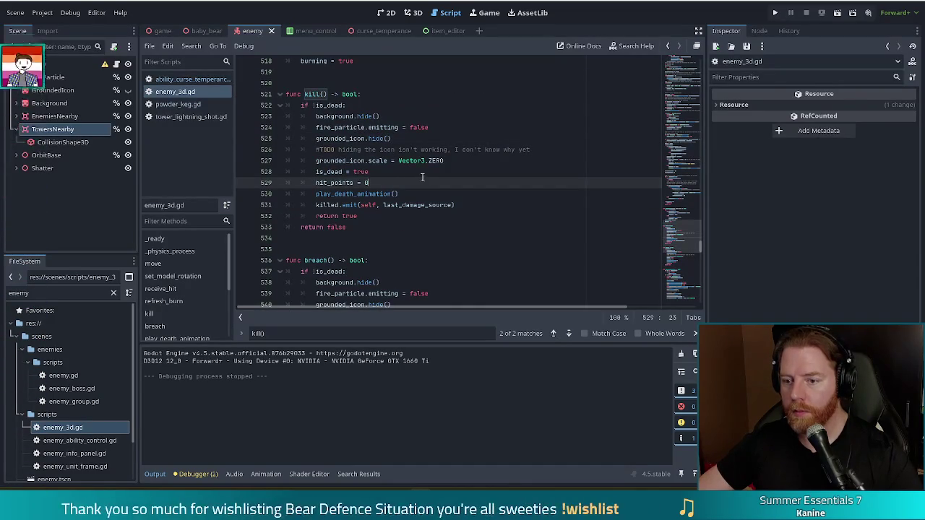
pyautogui.press('Up')
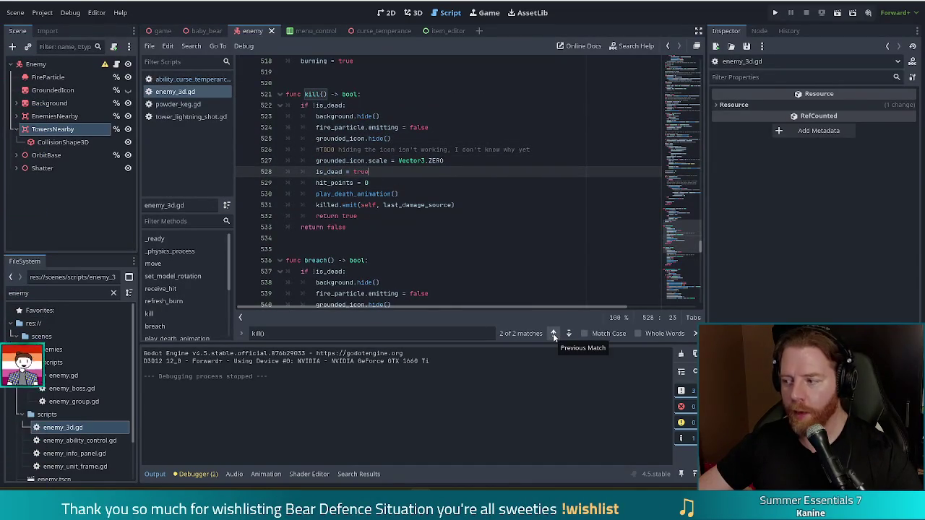
# Step: Step between the kill() definition and its call in the hit_points setter, then return to receive_hit
pyautogui.click(553, 333)
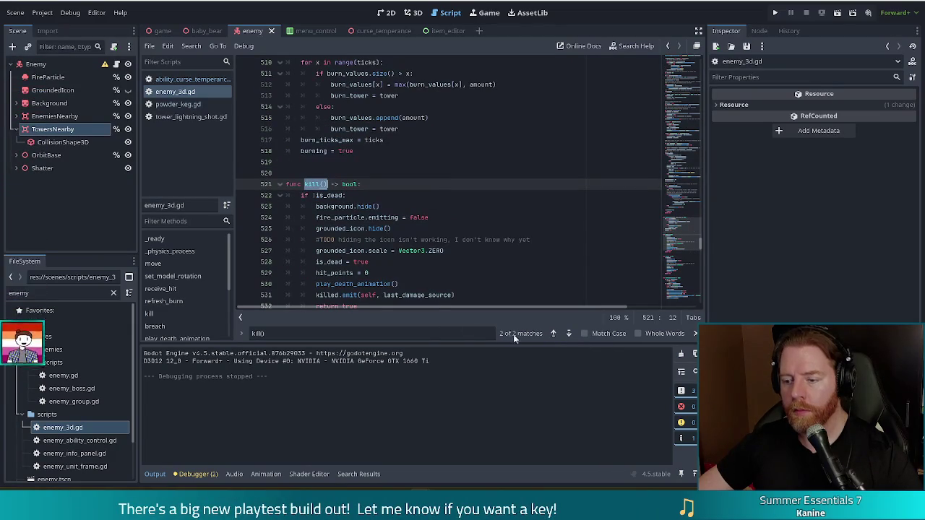
pyautogui.click(553, 334)
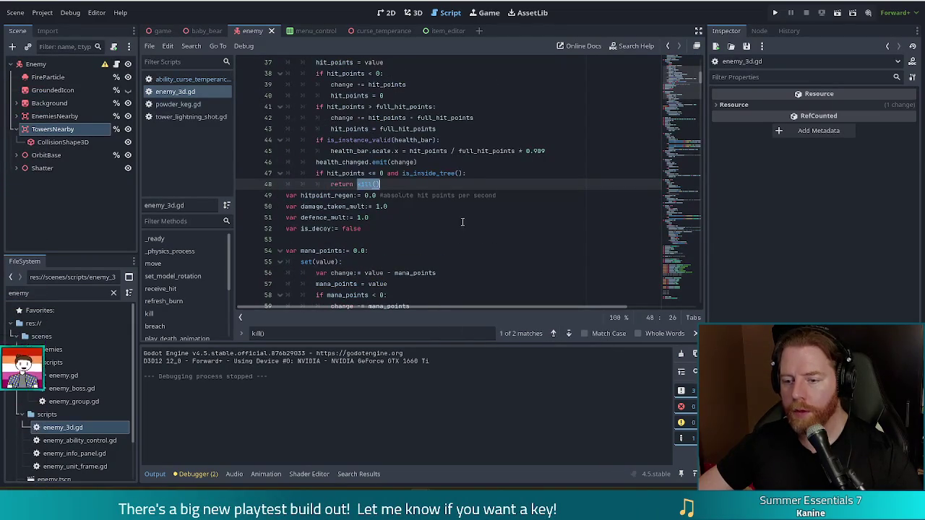
pyautogui.scroll(3, 687, 89)
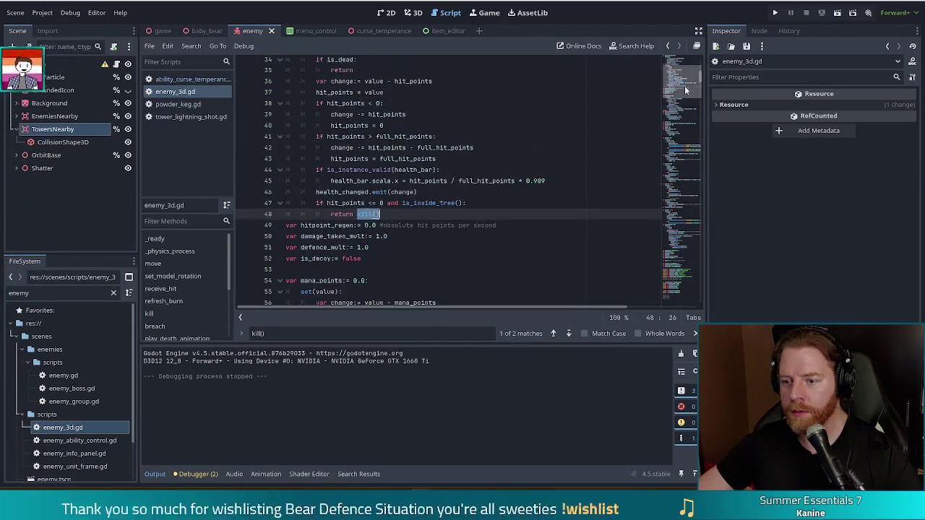
pyautogui.scroll(1, 685, 88)
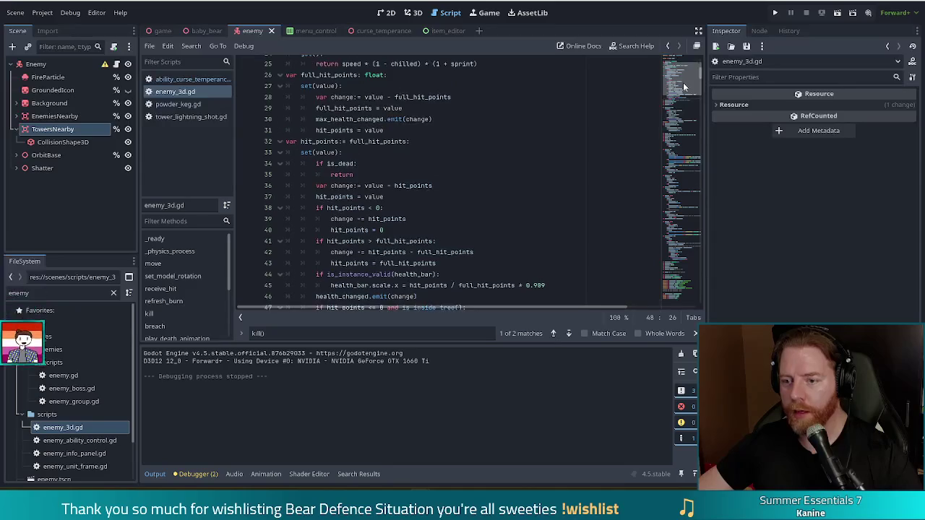
pyautogui.click(381, 178)
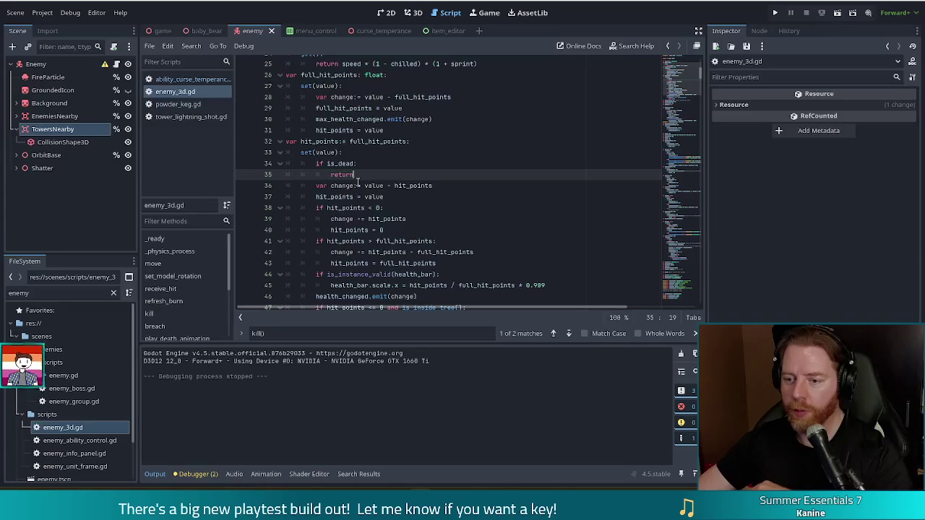
pyautogui.click(161, 288)
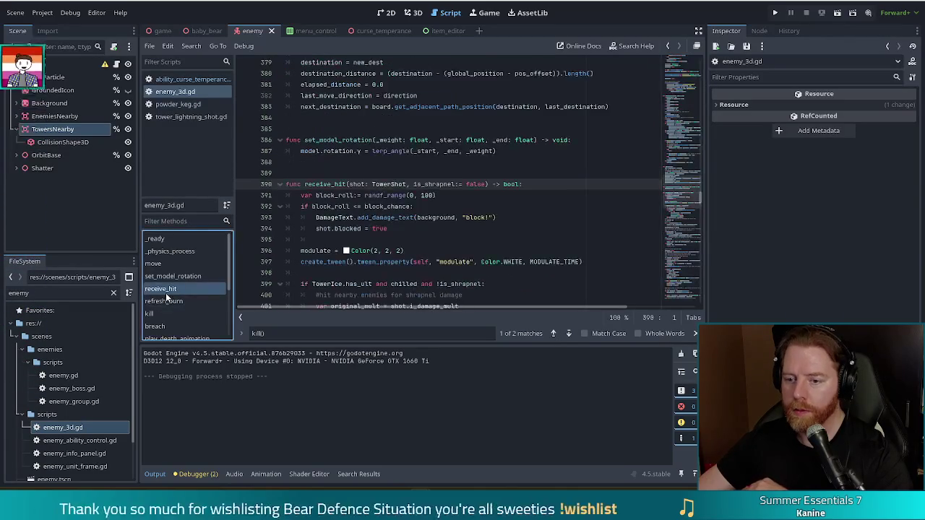
# Step: Insert an 'if is_dead:' check at the top of receive_hit and begin its return line
pyautogui.click(480, 206)
pyautogui.click(556, 188)
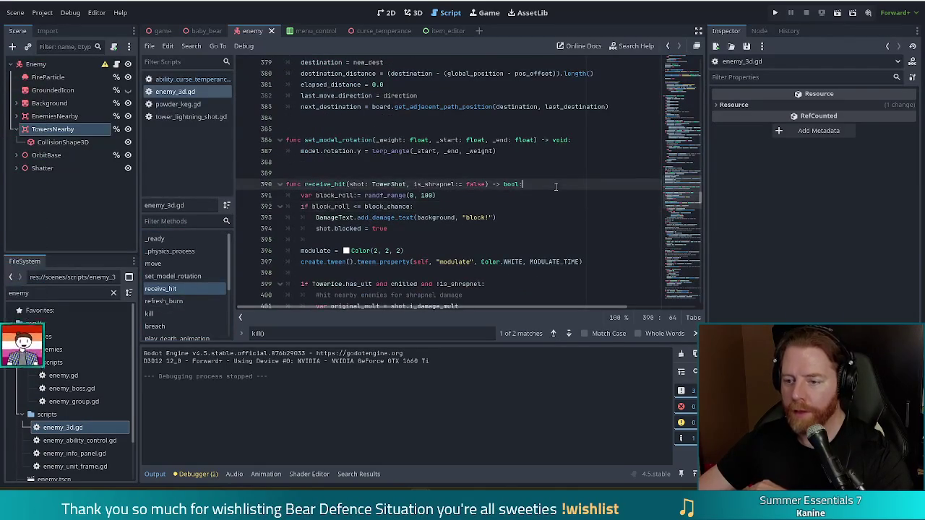
pyautogui.press('Return')
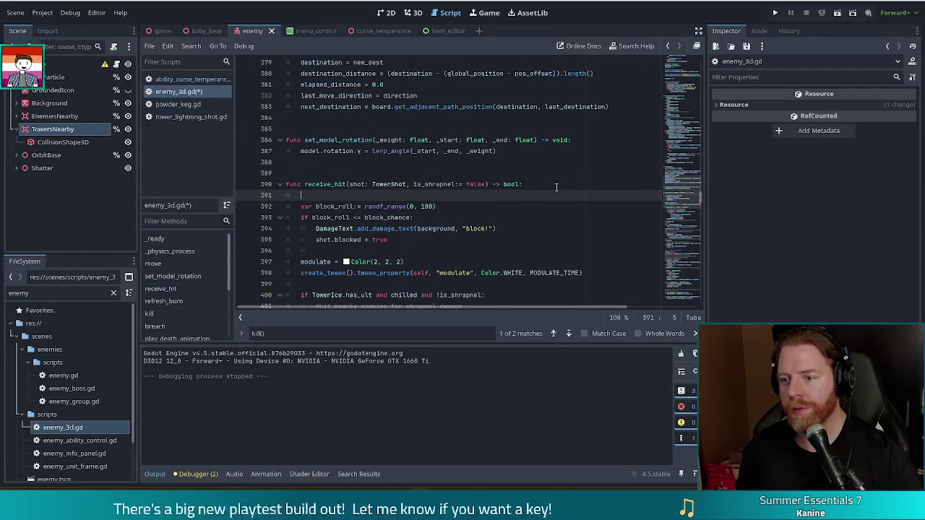
pyautogui.write('ifis_dead:')
pyautogui.press('Return')
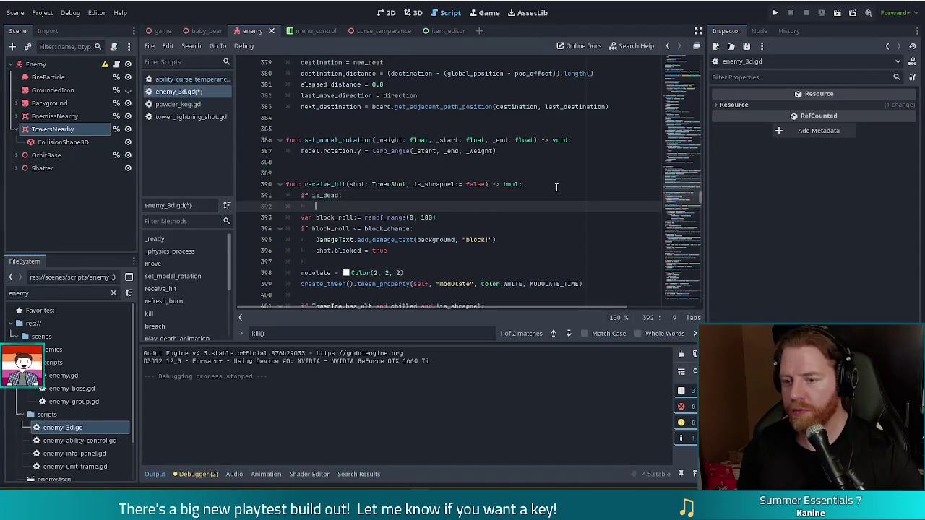
pyautogui.write('rturnetur')
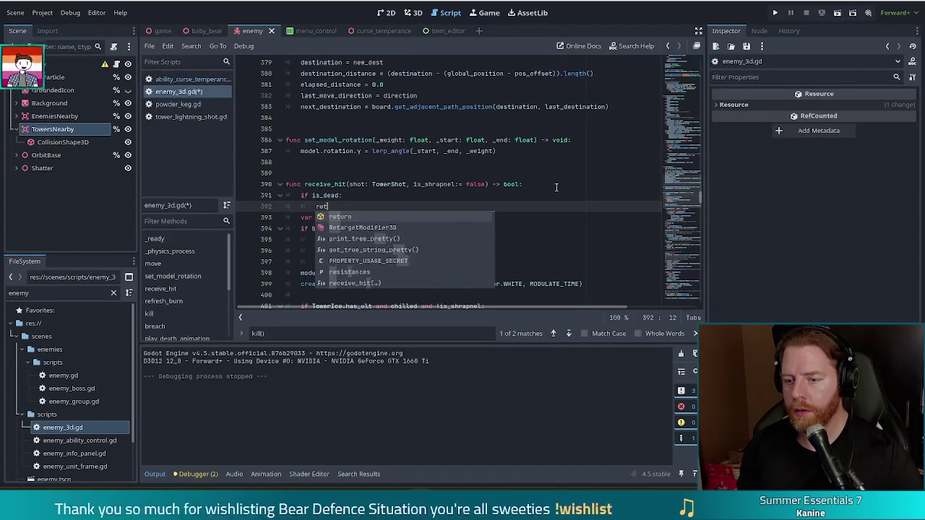
pyautogui.write('n')
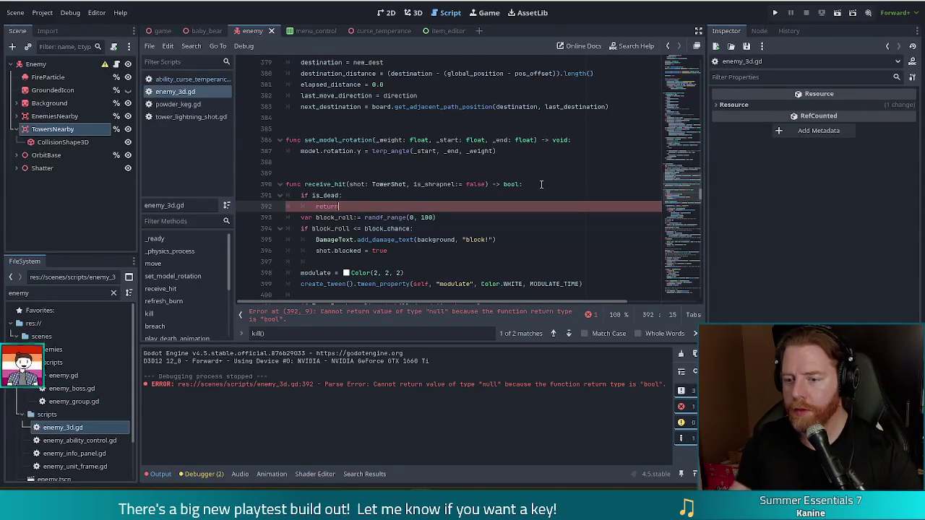
# Step: Complete the guard as 'return false' to clear the parse error, then run the project
pyautogui.scroll(-1, 683, 191)
pyautogui.scroll(-15, 683, 192)
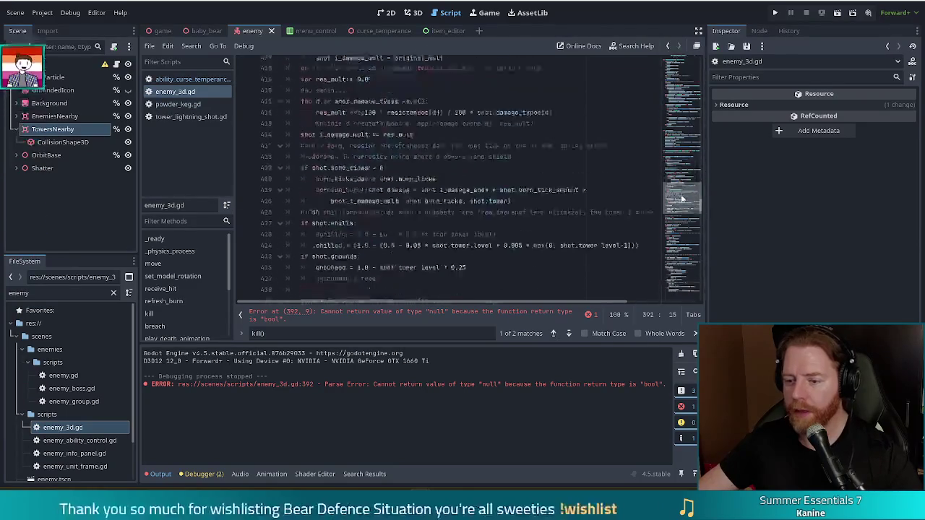
pyautogui.moveTo(678, 213); pyautogui.dragTo(676, 230)
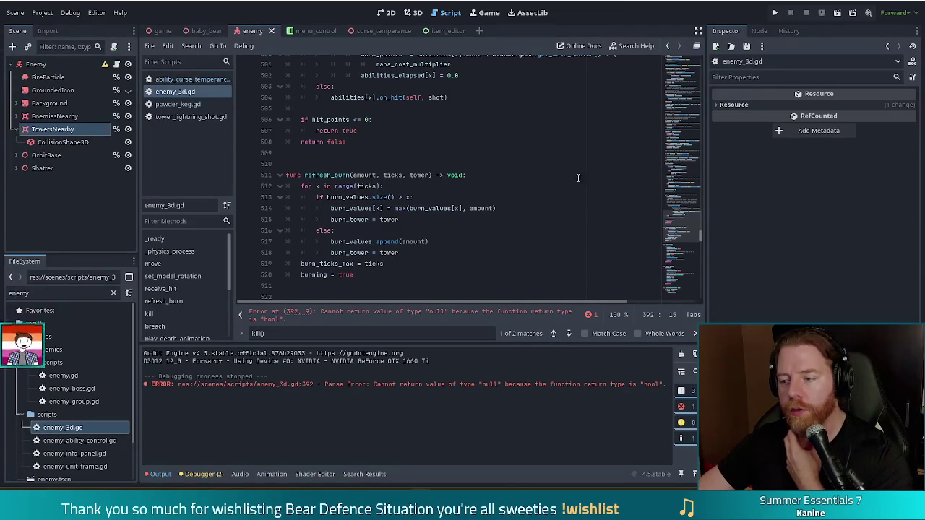
pyautogui.moveTo(683, 230); pyautogui.dragTo(683, 187)
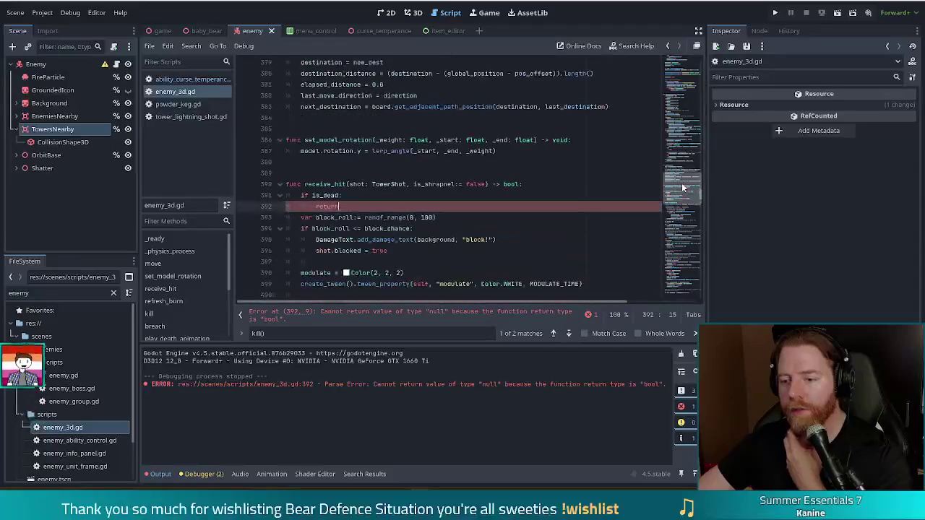
pyautogui.write(' false')
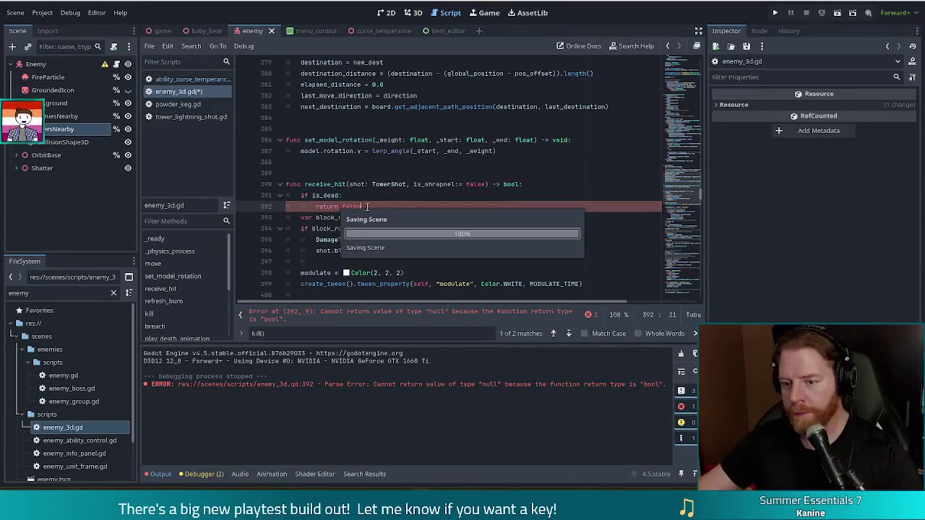
pyautogui.press('Return')
pyautogui.click(367, 206)
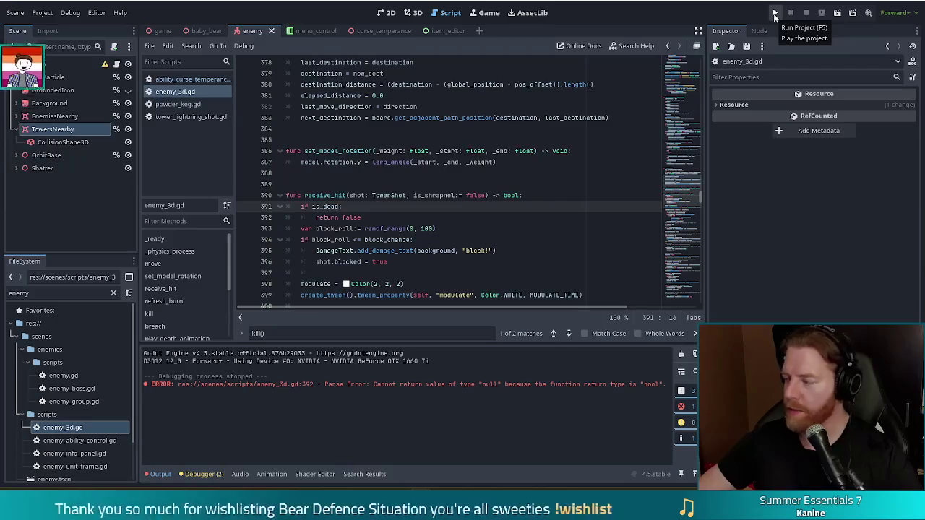
pyautogui.click(775, 13)
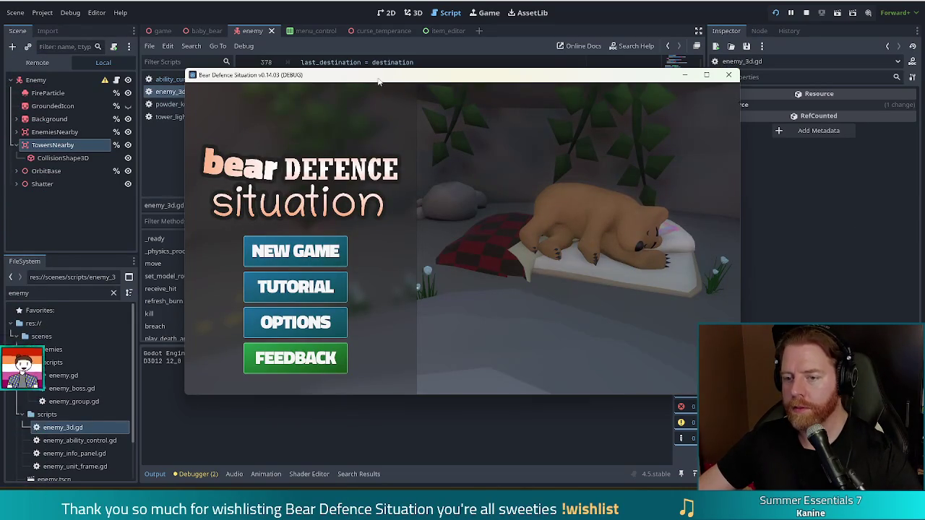
# Step: Start a new game and grant the powder_keg wish with 'add_wish powder_keg' in the debug console
pyautogui.moveTo(413, 80); pyautogui.dragTo(375, 66)
pyautogui.click(258, 237)
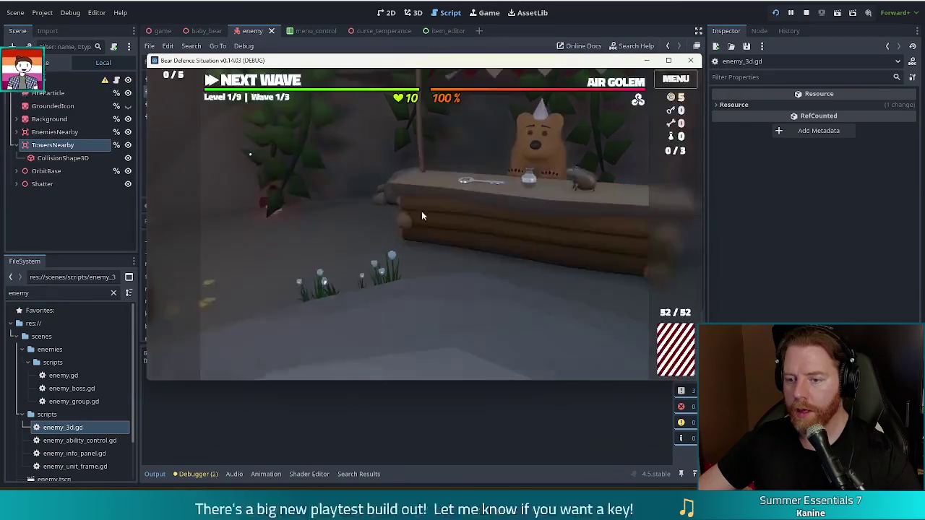
pyautogui.press('`')
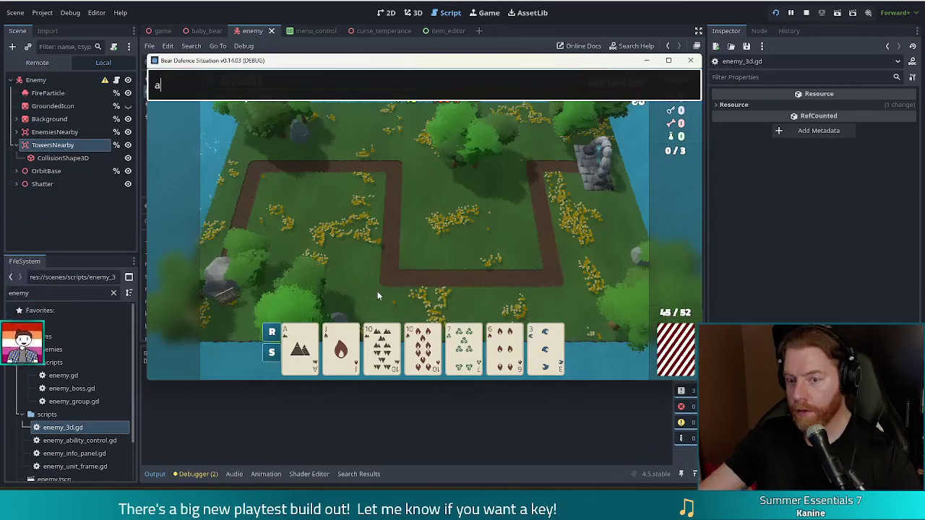
pyautogui.write('add_wish pows')
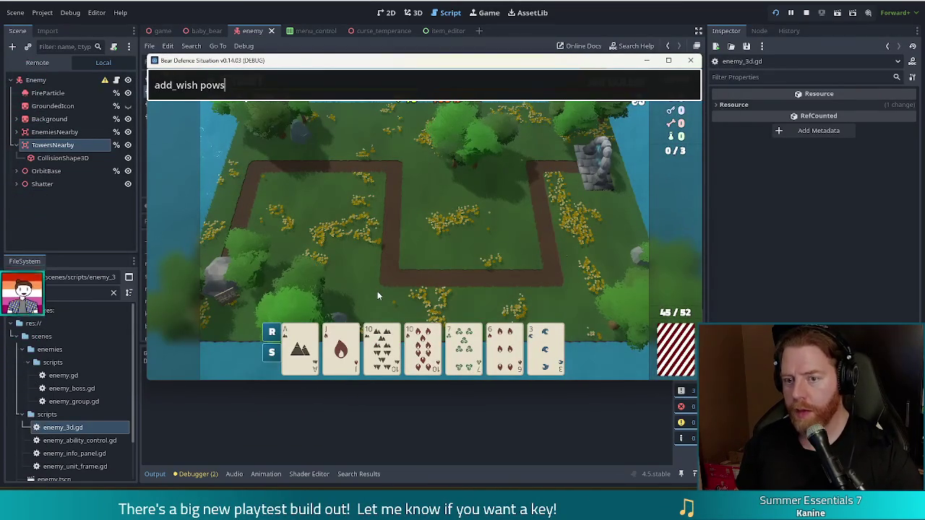
pyautogui.press('BackSpace')
pyautogui.write('der_keg')
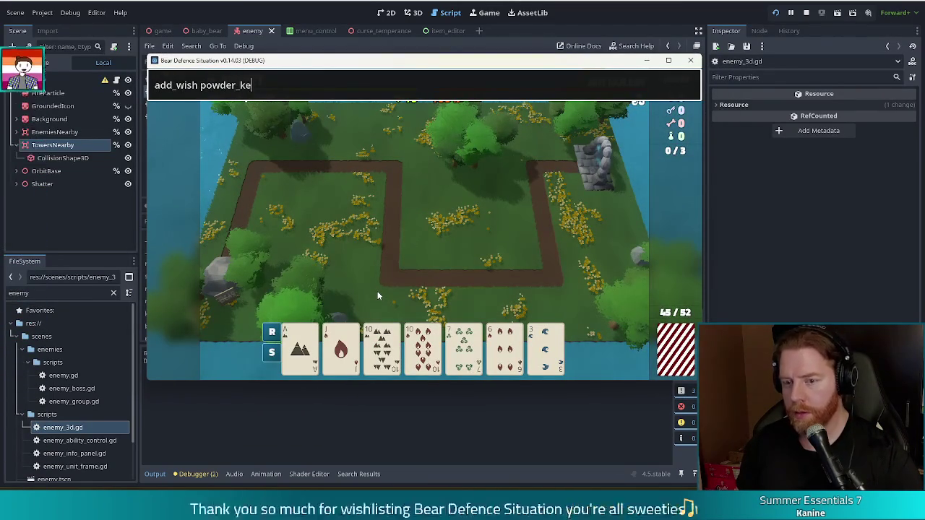
pyautogui.press('Return')
pyautogui.press('`')
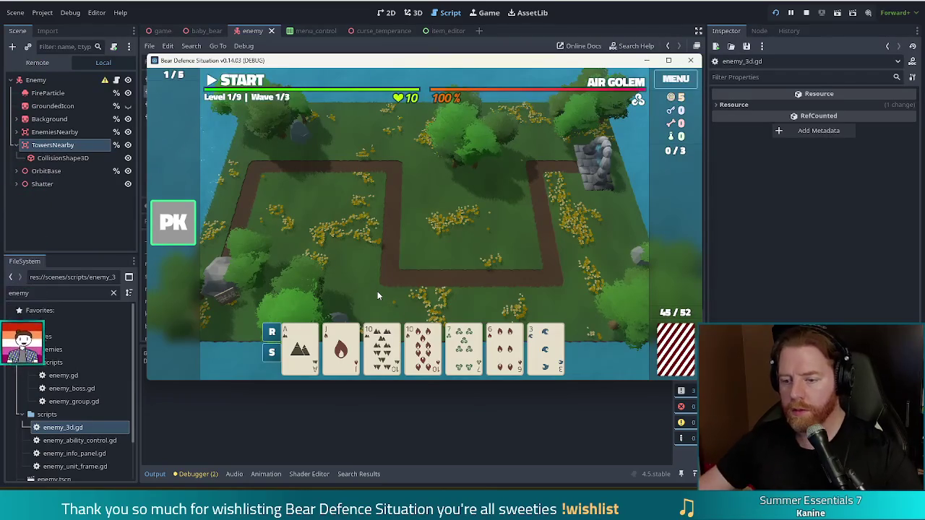
# Step: Build a Ballista tower beside the path, start wave 1, then pause mid-wave
pyautogui.press('1')
pyautogui.click(350, 258)
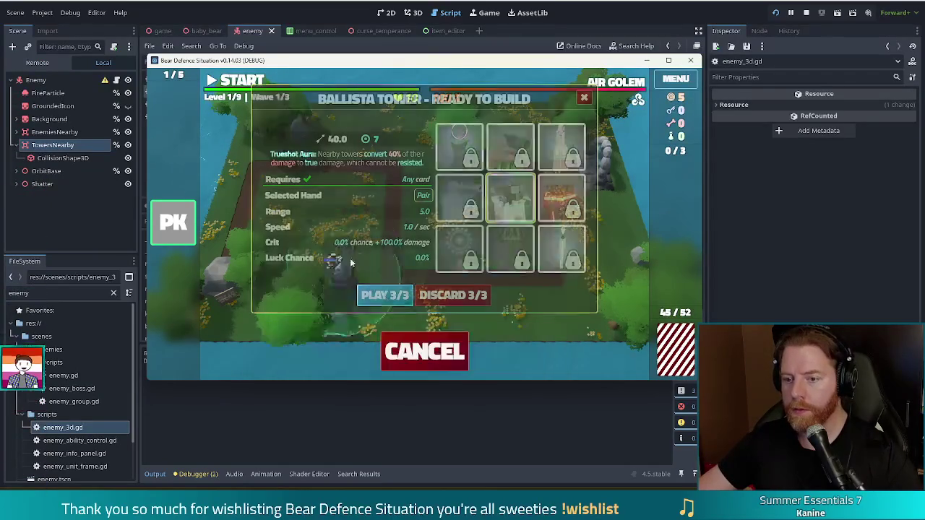
pyautogui.click(503, 242)
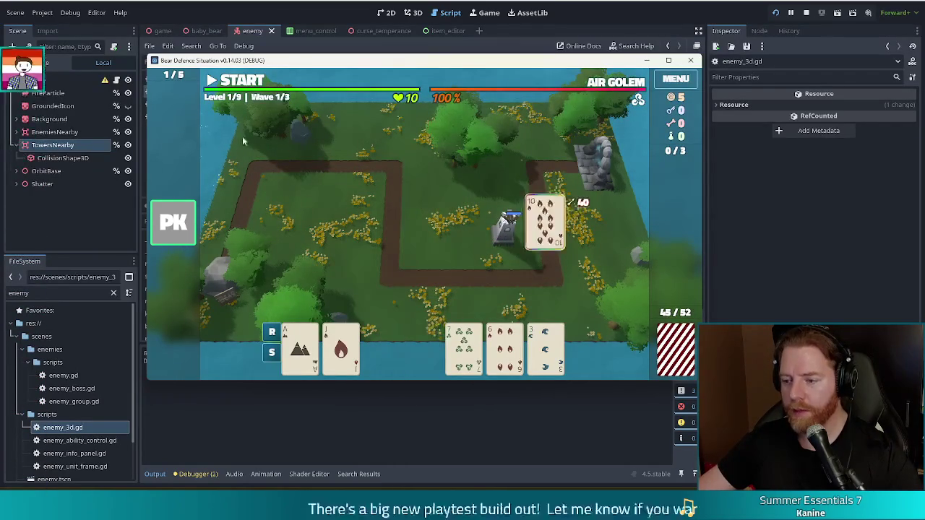
pyautogui.click(245, 84)
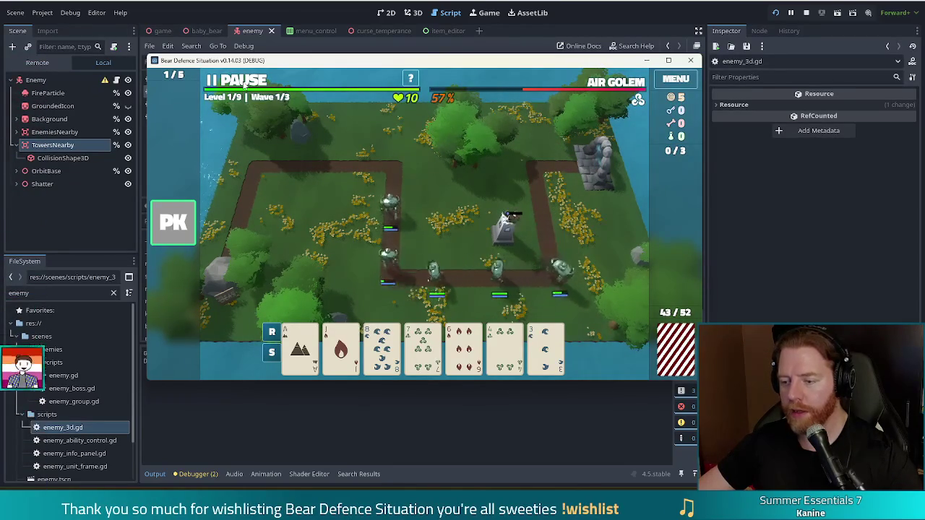
pyautogui.click(243, 80)
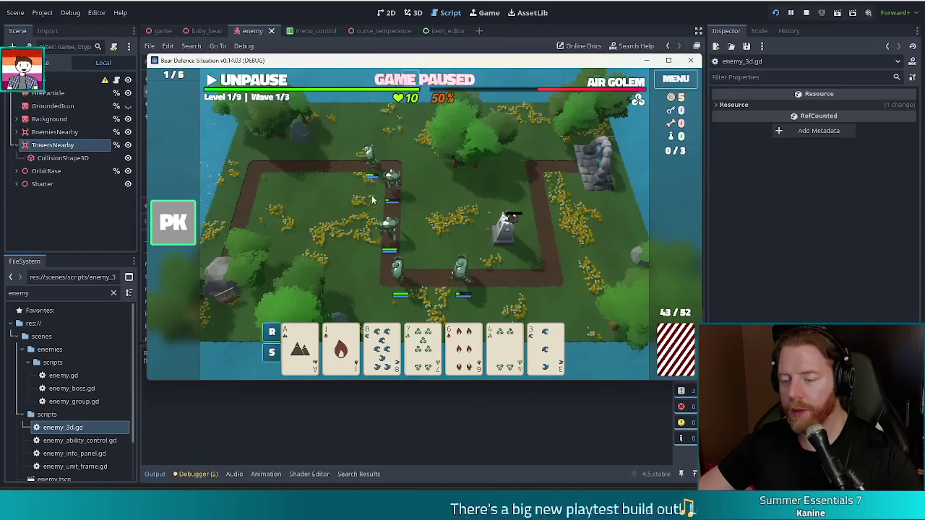
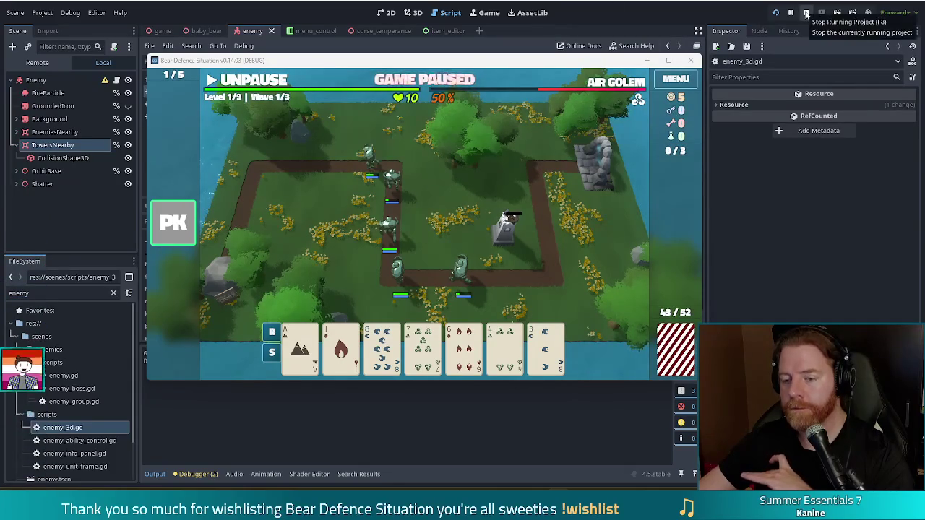
# Step: Stop the game and find the towers_nearby declaration at enemy_3d.gd line 185
pyautogui.click(806, 13)
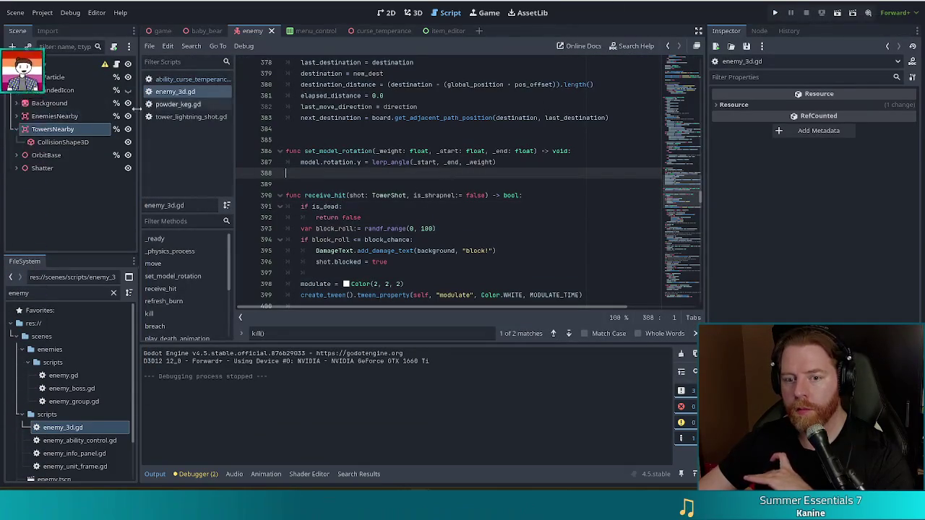
pyautogui.click(481, 128)
pyautogui.hotkey('ctrl', 'shift', 'f')
pyautogui.write('towers_nearby')
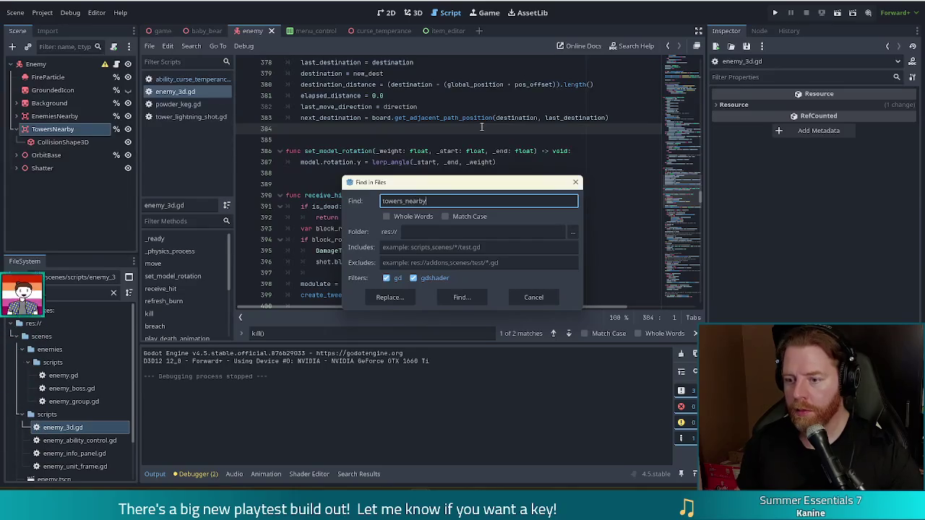
pyautogui.press('Return')
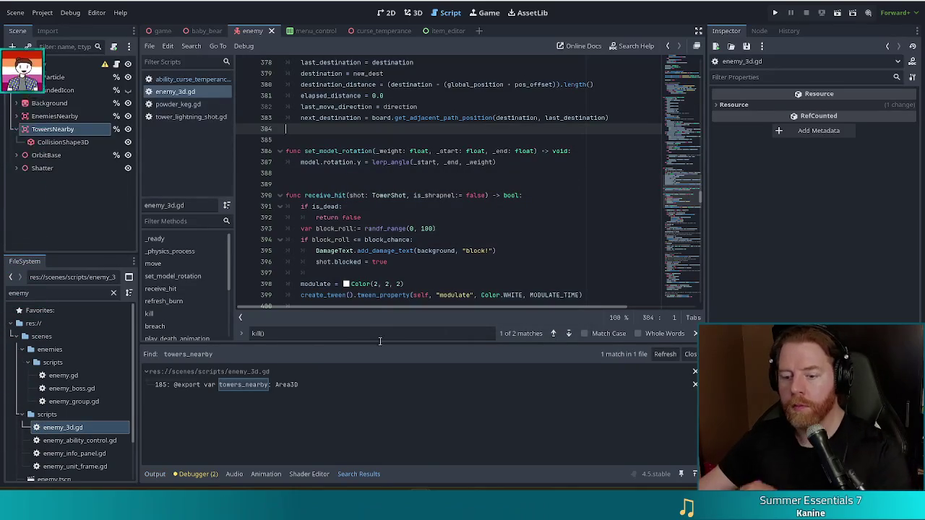
pyautogui.click(269, 383)
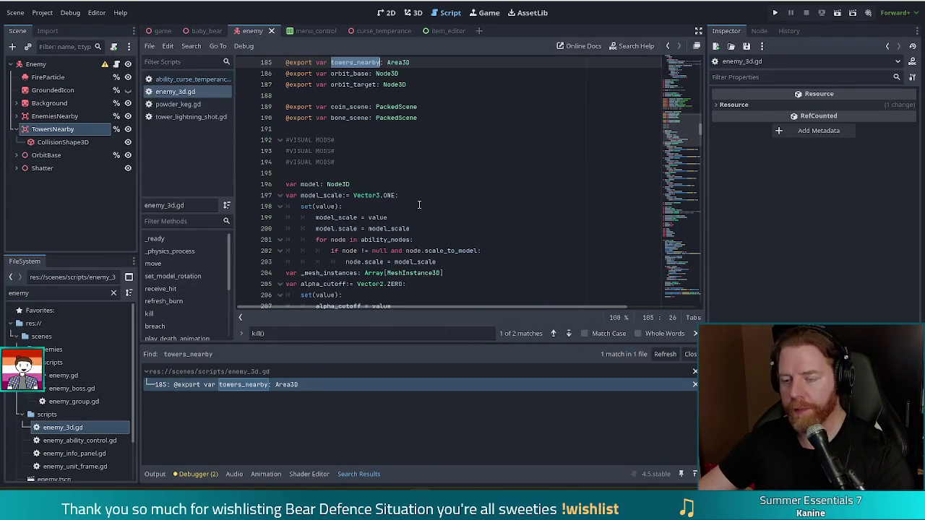
pyautogui.scroll(4, 683, 136)
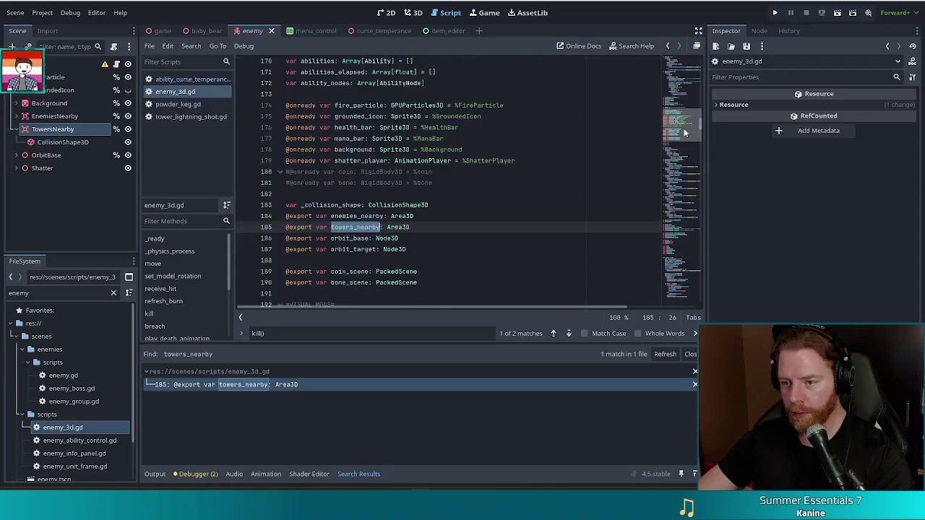
pyautogui.scroll(-3, 683, 134)
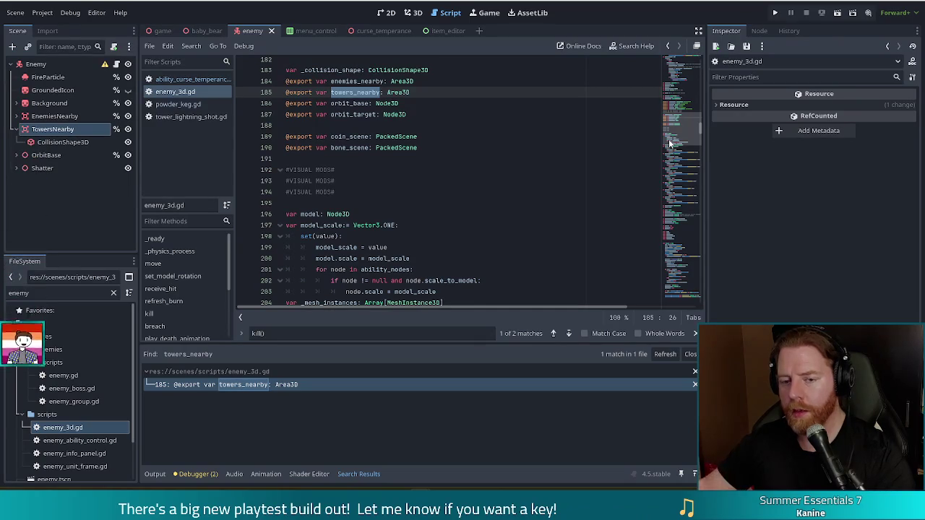
# Step: Rename the TowersNearby node to EnemiesVeryNearby
pyautogui.click(58, 129)
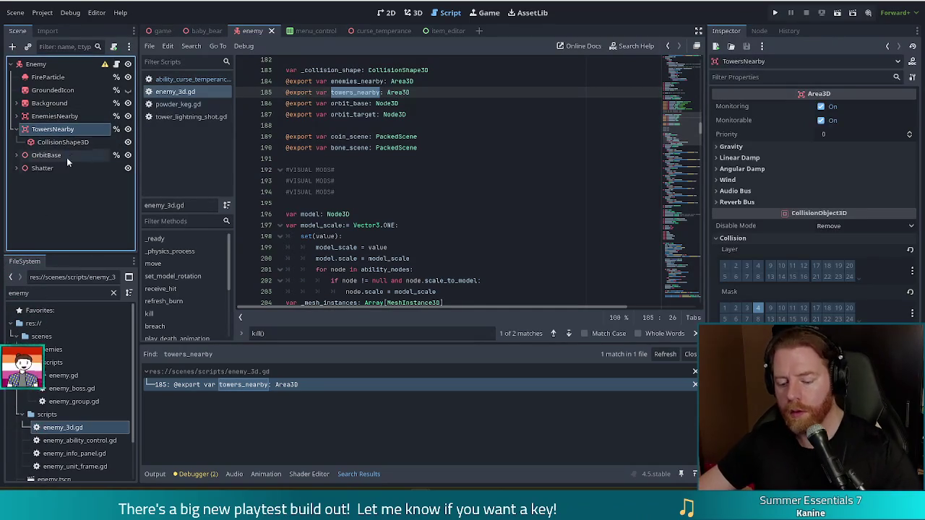
pyautogui.press('F2')
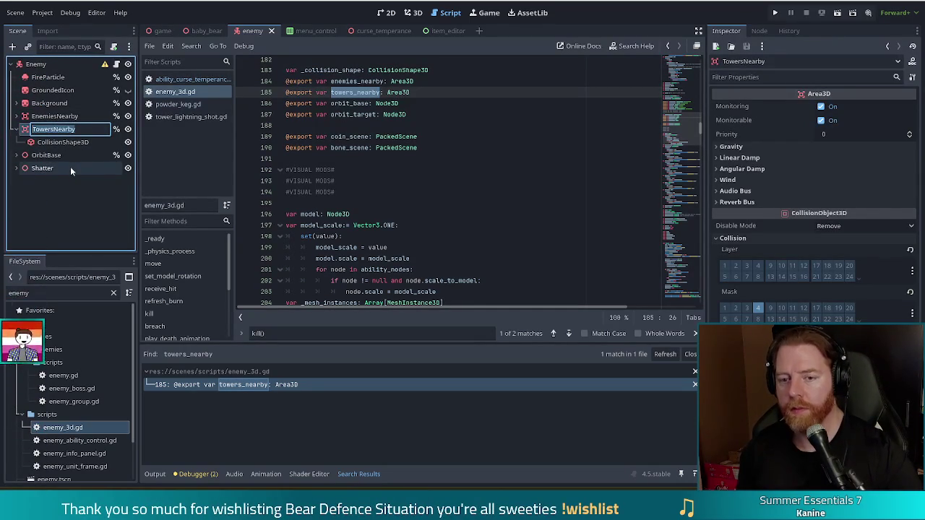
pyautogui.press('End')
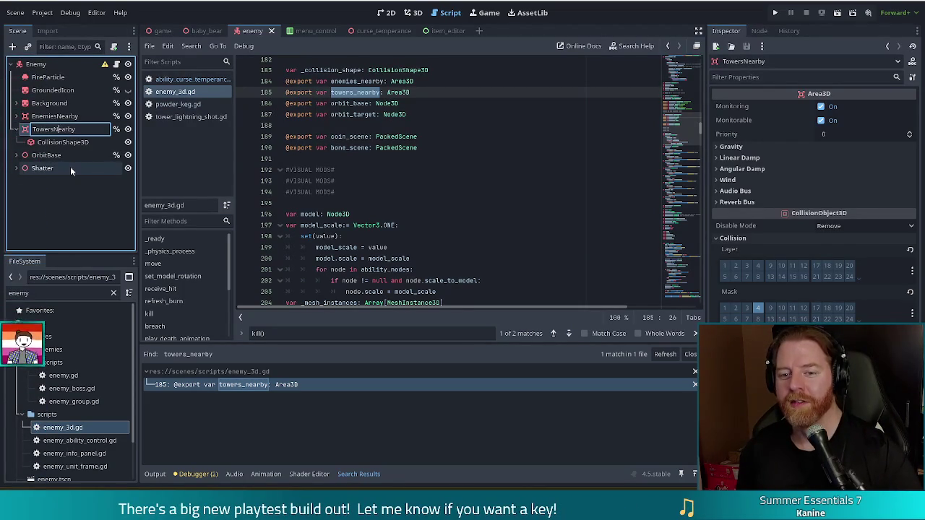
pyautogui.press('BackSpace')
pyautogui.press('BackSpace')
pyautogui.press('BackSpace')
pyautogui.write('EnemiesVery')
pyautogui.press('Return')
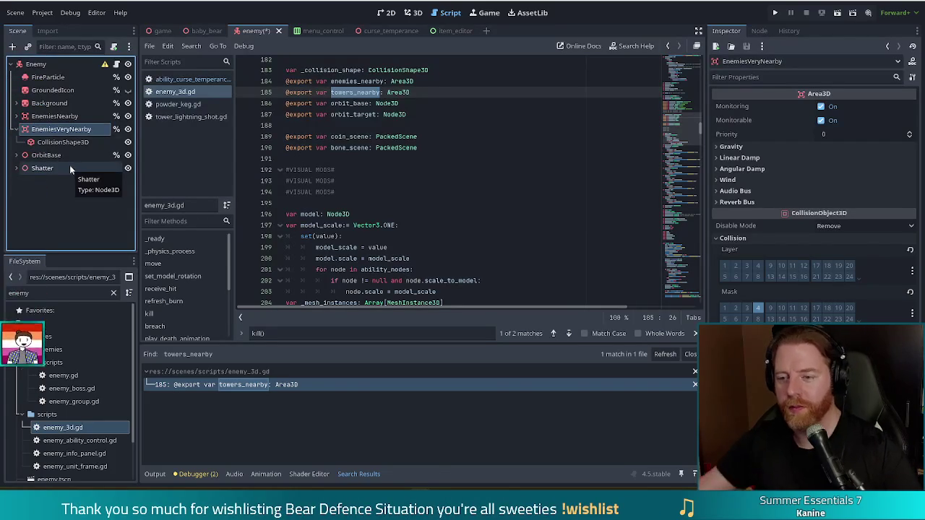
pyautogui.click(47, 66)
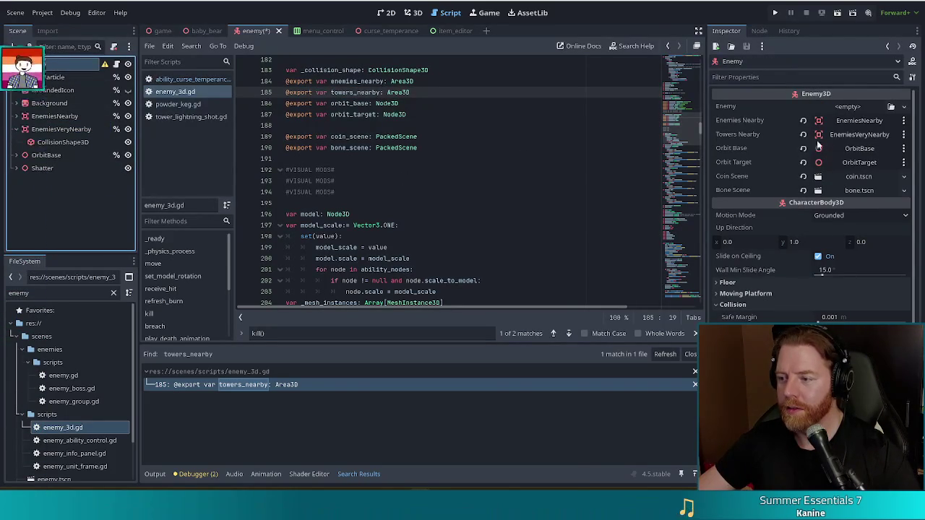
# Step: Rename the line 185 export variable to enemies_very_nearby and save the script
pyautogui.click(325, 93)
pyautogui.write('enemies')
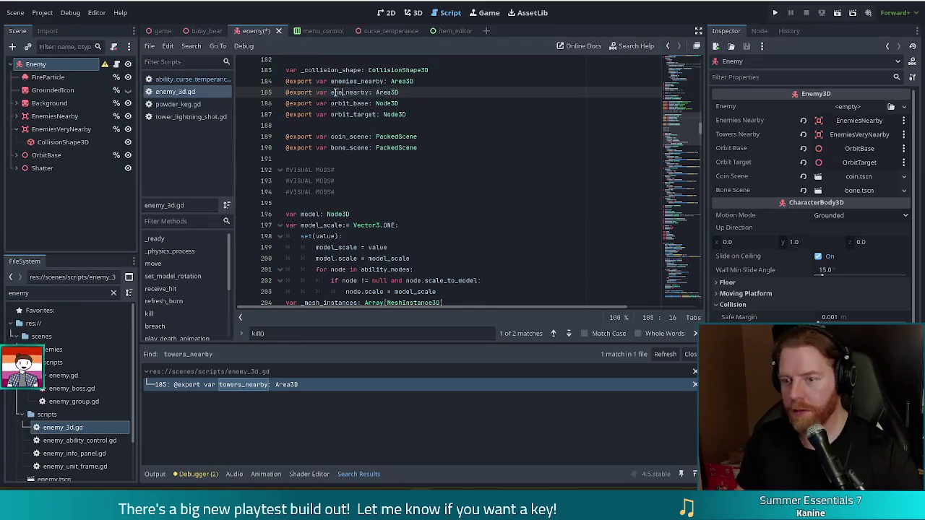
pyautogui.press('Right')
pyautogui.write('very_')
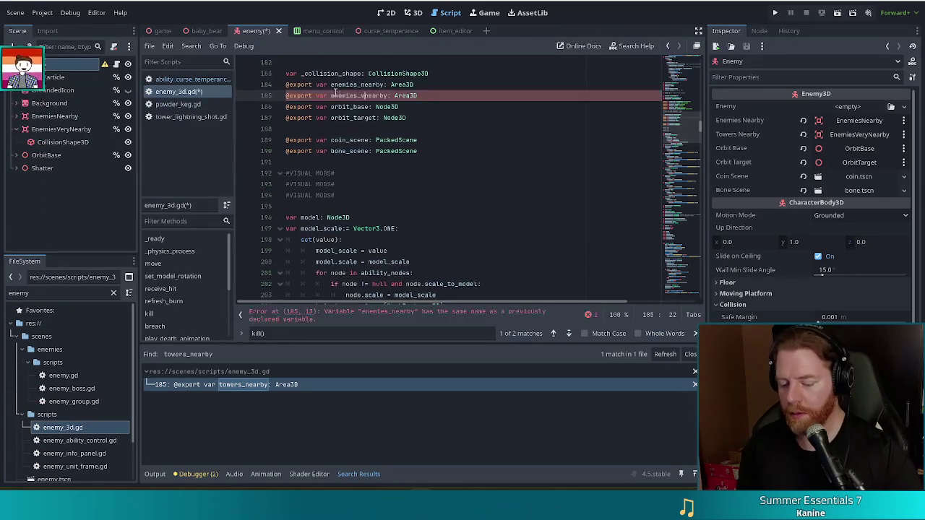
pyautogui.hotkey('ctrl', 's')
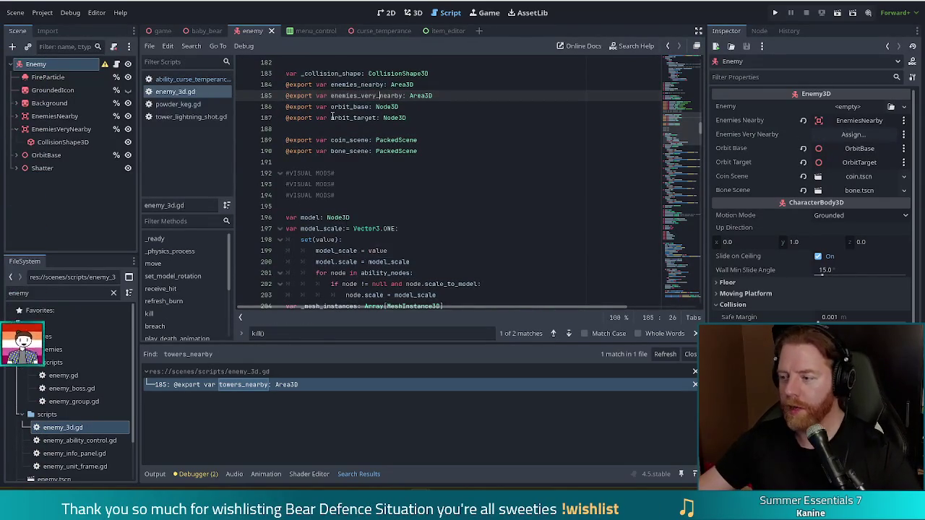
# Step: Assign EnemiesVeryNearby to the export, set its collision mask to layer 2 instead of 4, and save
pyautogui.click(853, 134)
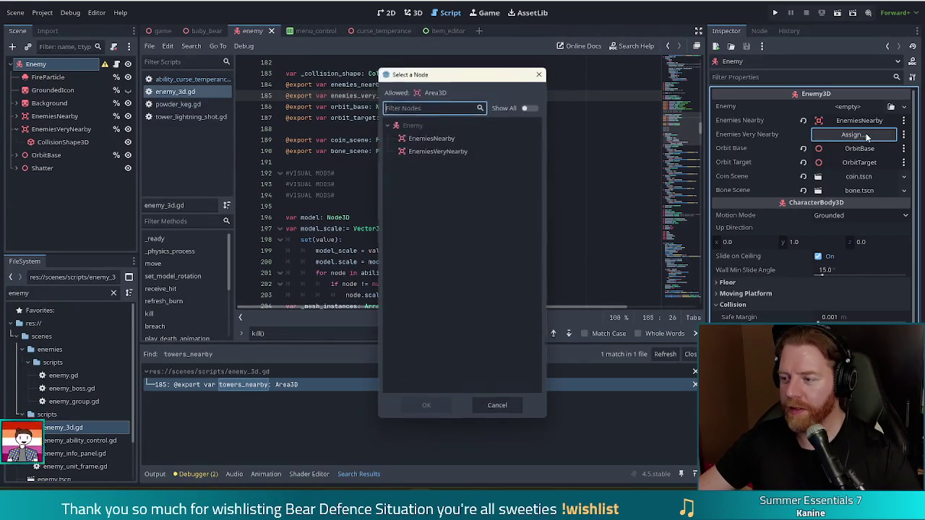
pyautogui.doubleClick(445, 149)
pyautogui.click(62, 129)
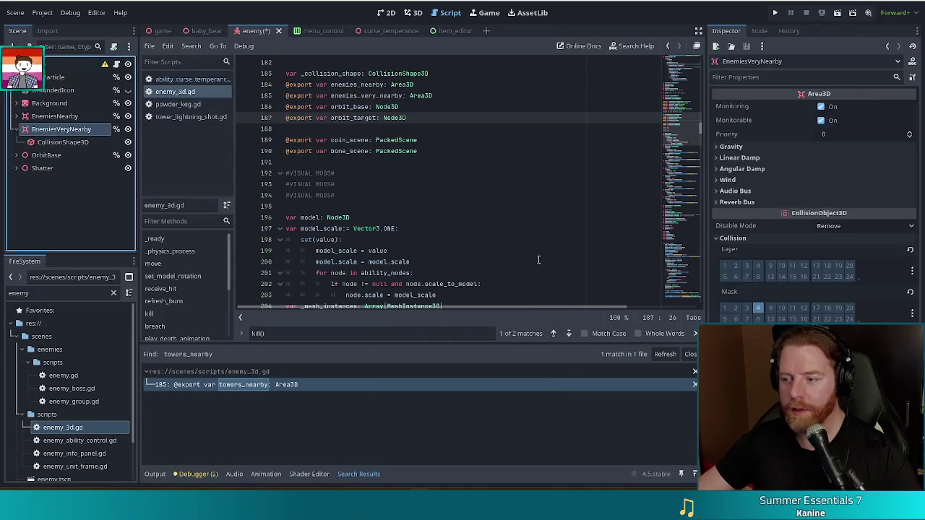
pyautogui.click(736, 308)
pyautogui.click(758, 307)
pyautogui.click(384, 129)
pyautogui.hotkey('ctrl', 's')
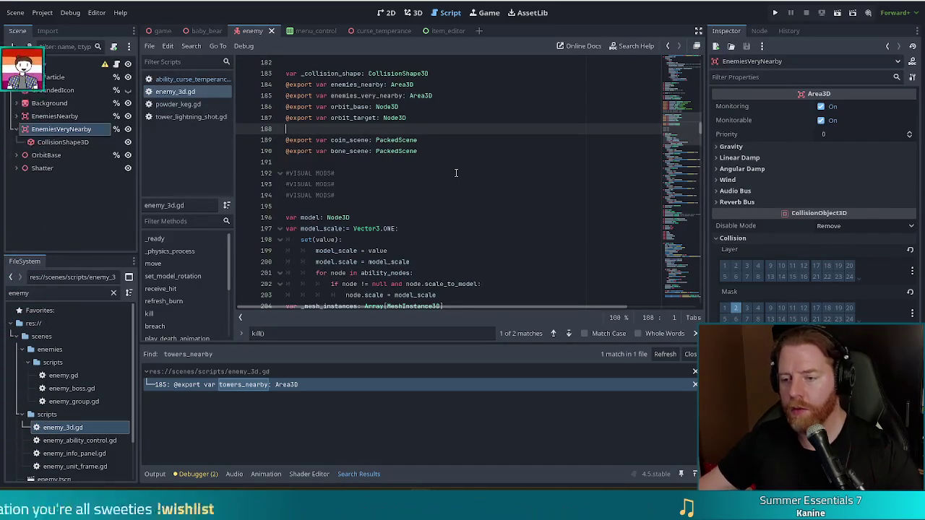
# Step: In powder_keg.gd line 9, change _enemy.enemies_nearby to _enemy.enemies_very_nearby
pyautogui.click(177, 105)
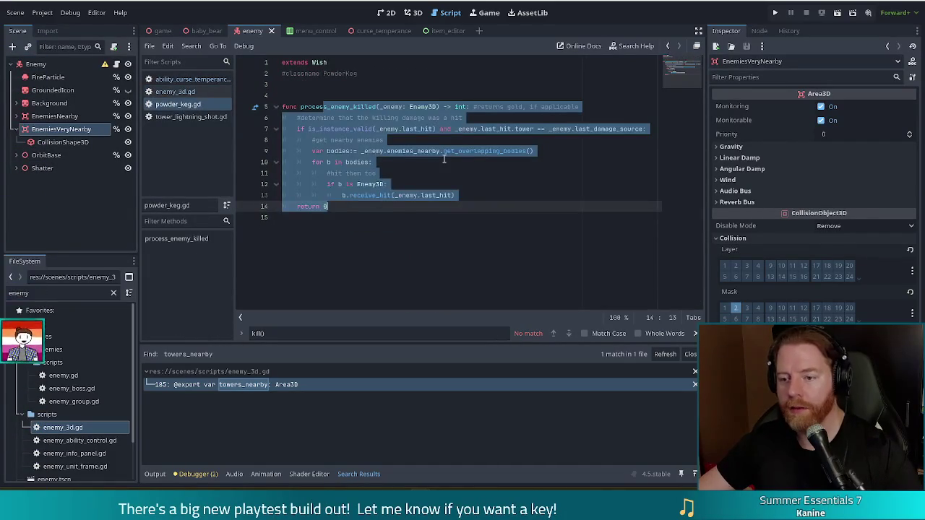
pyautogui.click(402, 164)
pyautogui.click(443, 151)
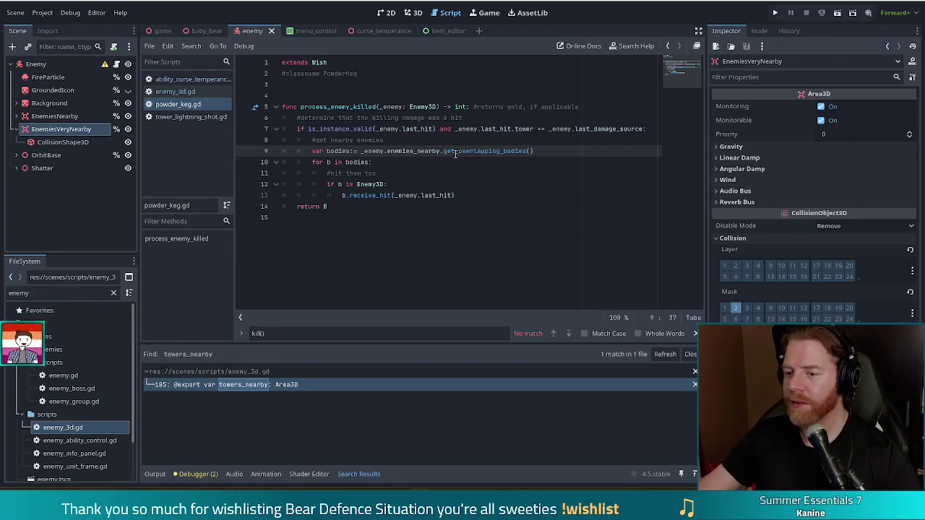
pyautogui.write('very_')
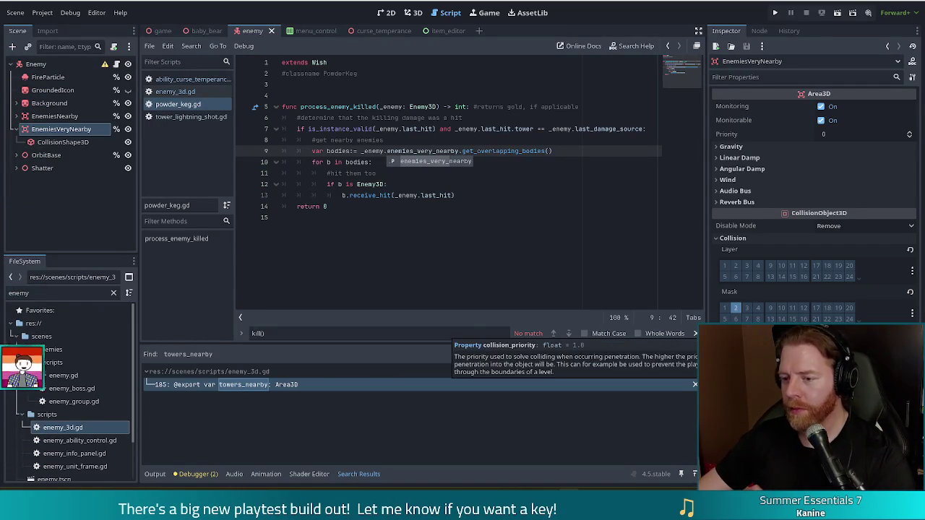
pyautogui.click(348, 153)
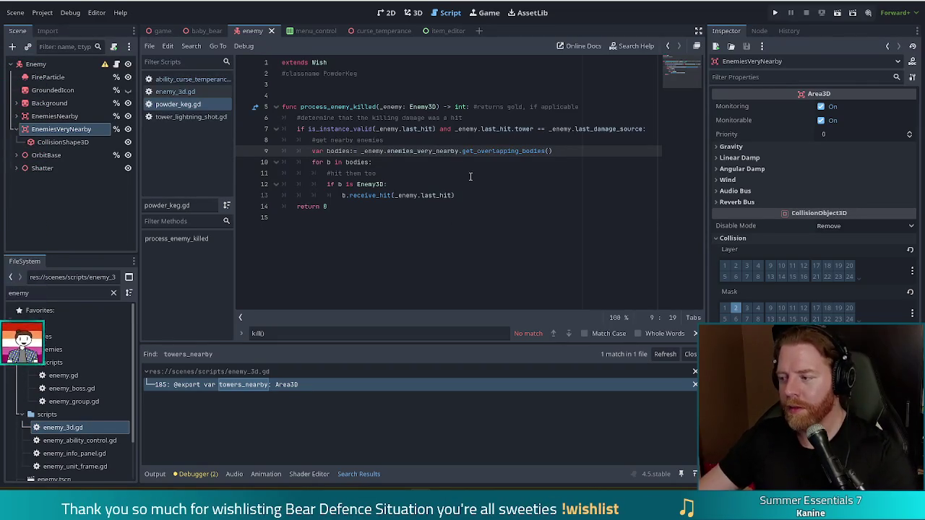
# Step: Move the 'hit them too' comment below the Enemy3D check and indent it
pyautogui.click(506, 185)
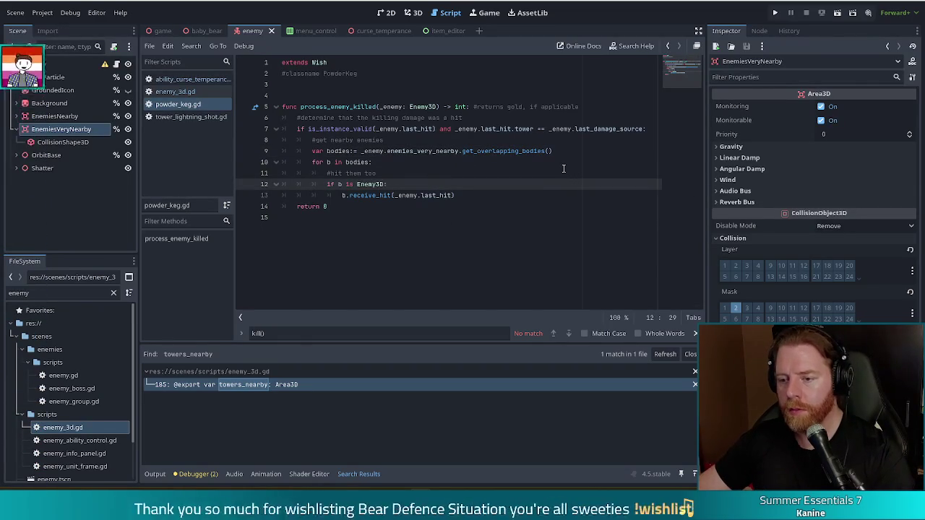
pyautogui.moveTo(390, 174); pyautogui.dragTo(399, 166)
pyautogui.hotkey('ctrl', 'x')
pyautogui.click(399, 173)
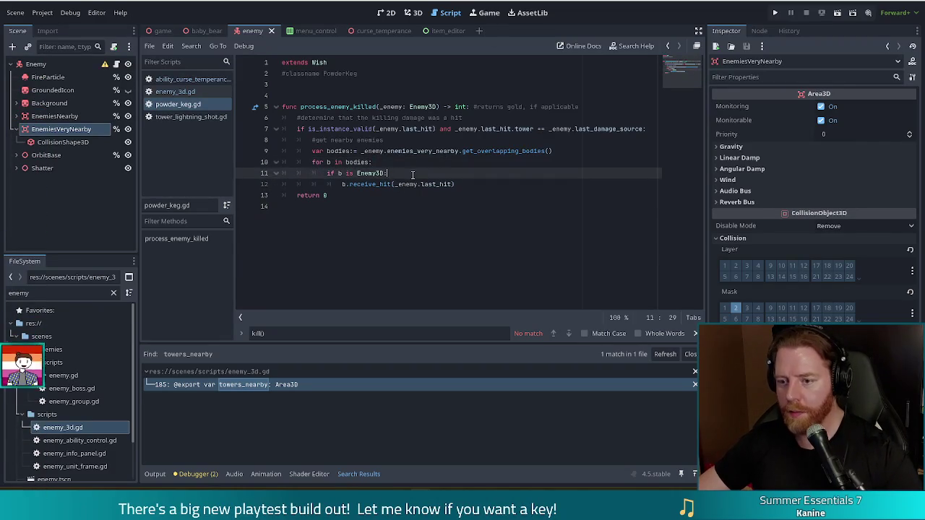
pyautogui.hotkey('ctrl', 'v')
pyautogui.press('Home')
pyautogui.press('Tab')
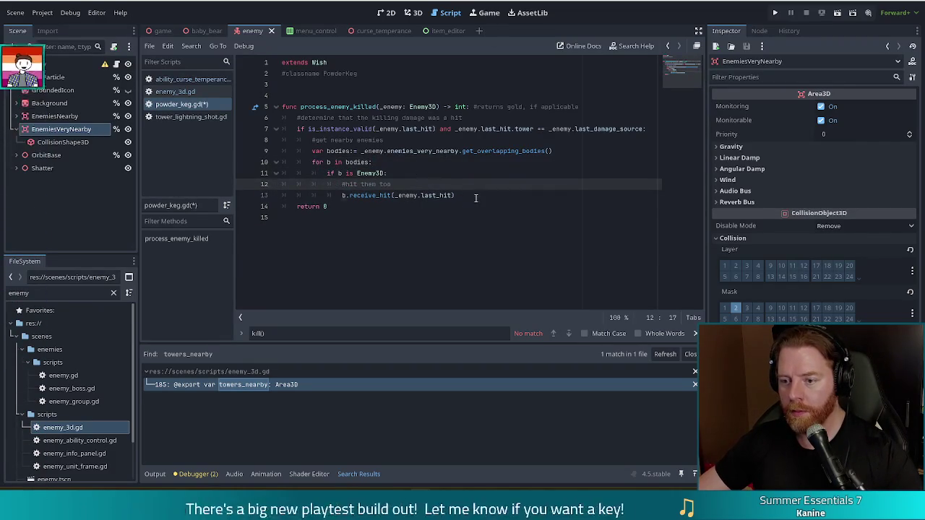
# Step: Add a '#show visual' comment on a new line below the receive_hit call
pyautogui.click(477, 197)
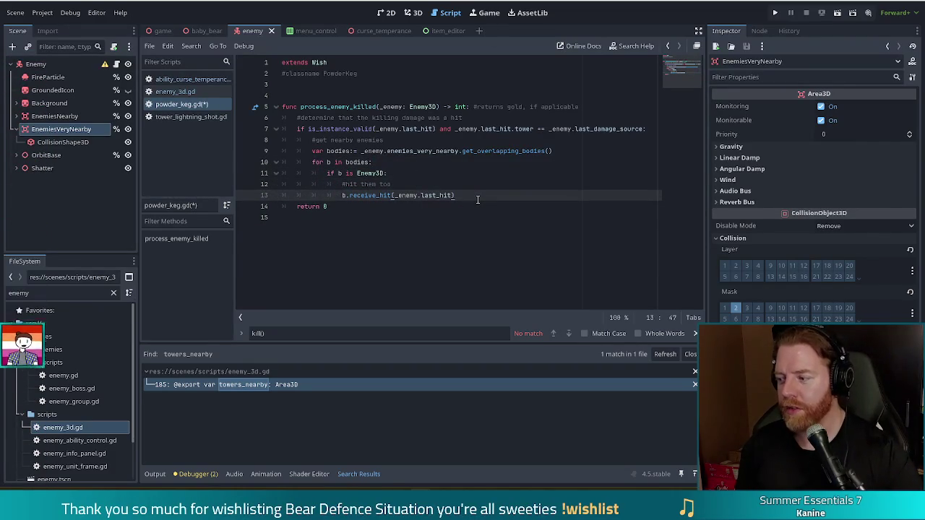
pyautogui.press('Return')
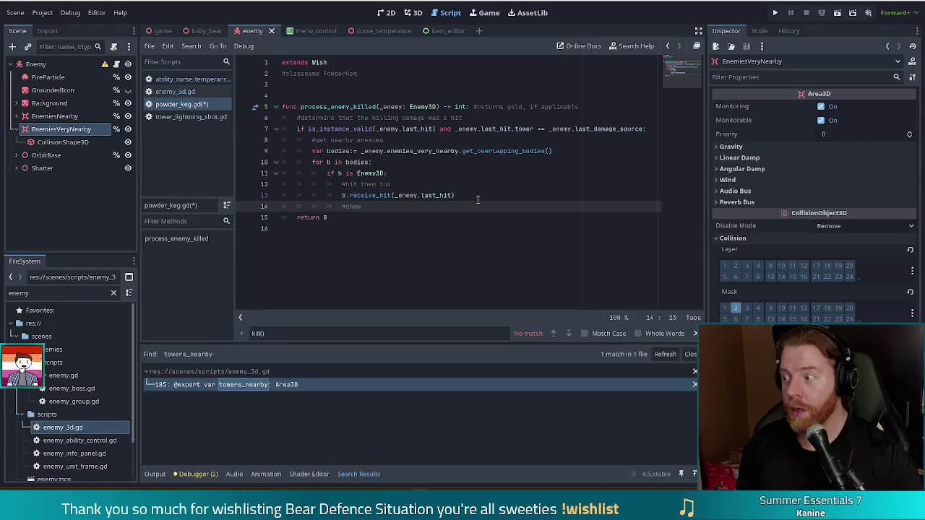
pyautogui.write('visual')
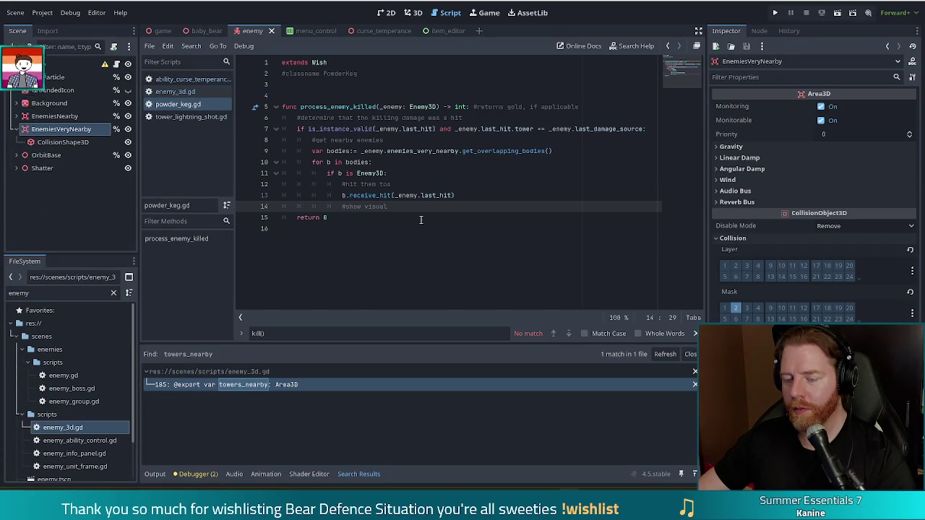
# Step: Filter the FileSystem dock for 'shockwa' to list the shockwave totem files
pyautogui.click(345, 219)
pyautogui.doubleClick(22, 293)
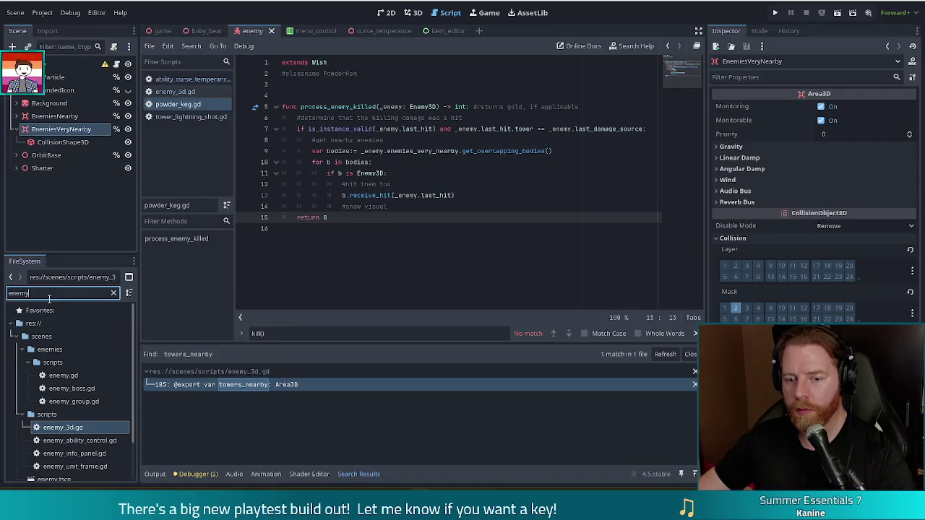
pyautogui.write('show')
pyautogui.press('BackSpace')
pyautogui.write('ckwa')
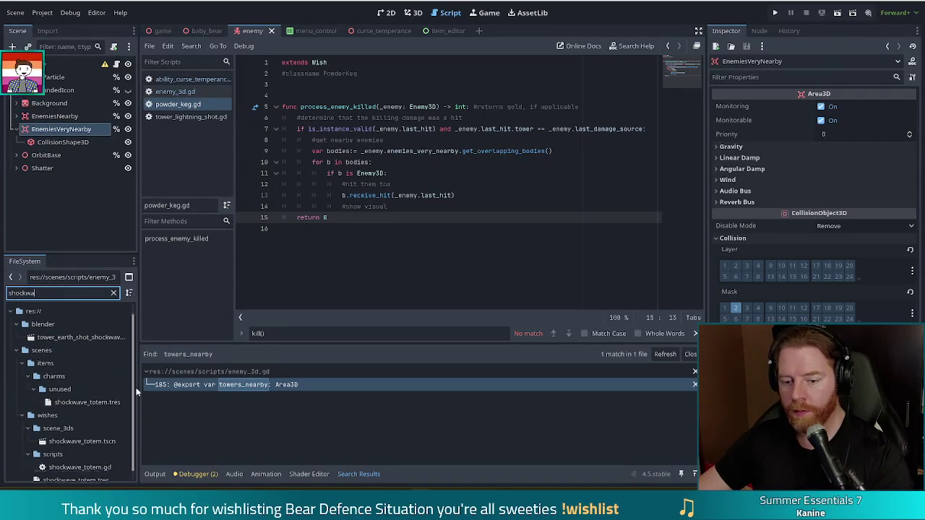
pyautogui.scroll(-1, 115, 412)
# Step: Review how shockwave_totem.gd instances its visual, then open shockwave_totem.tscn
pyautogui.click(80, 457)
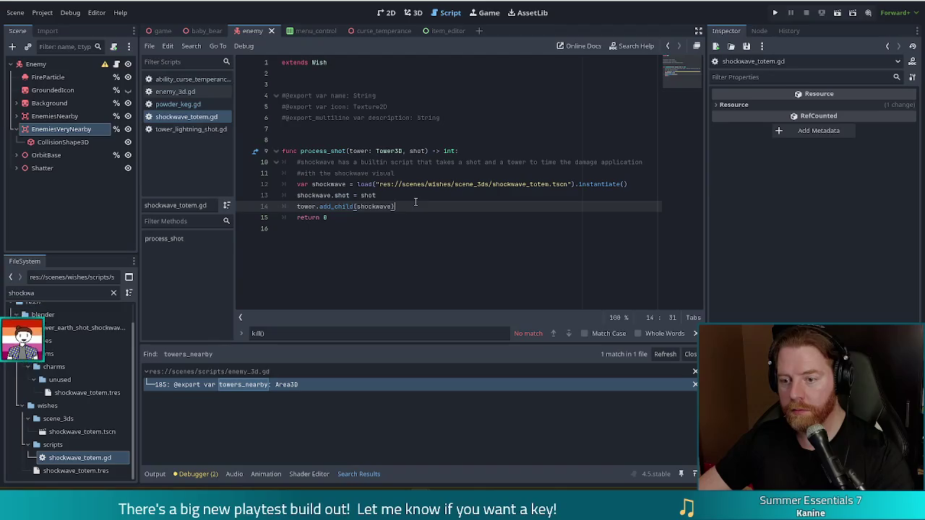
pyautogui.moveTo(312, 184)
pyautogui.mouseDown()
pyautogui.moveTo(376, 196)
pyautogui.moveTo(368, 207)
pyautogui.mouseUp()
pyautogui.click(396, 207)
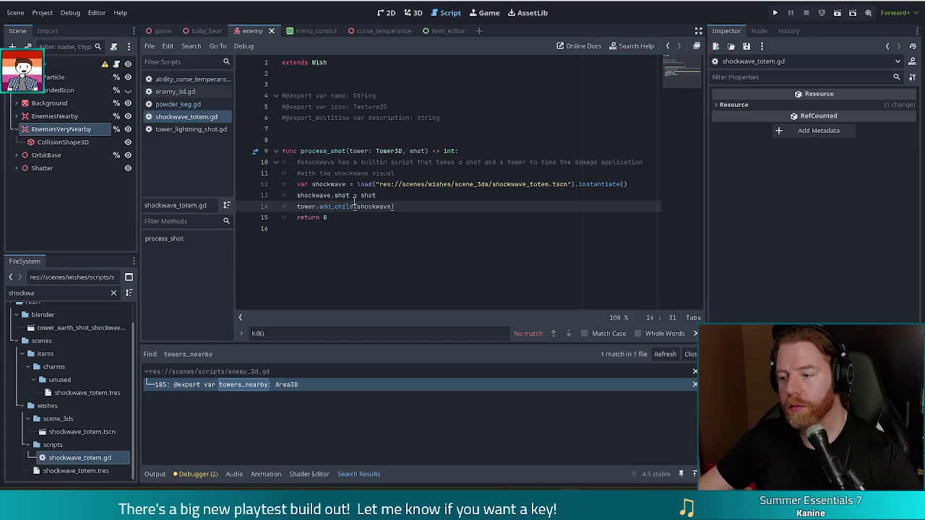
pyautogui.click(9, 293)
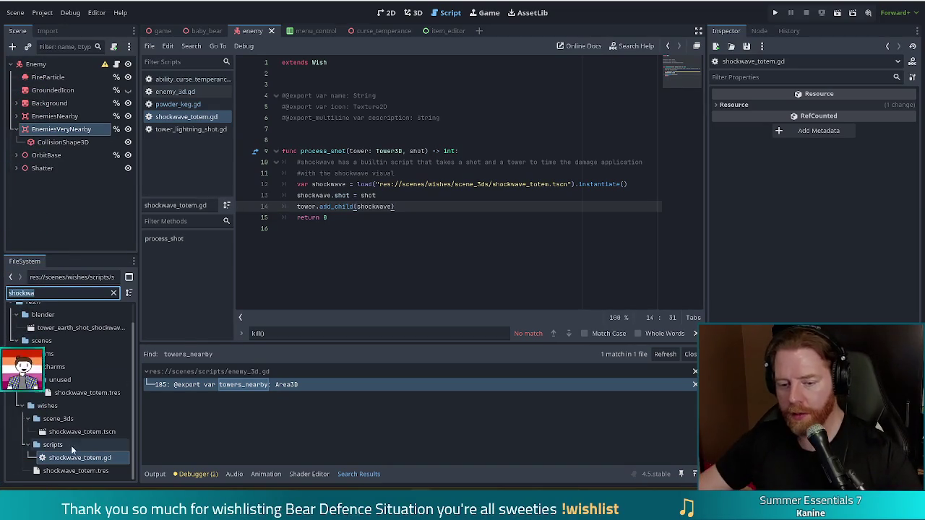
pyautogui.doubleClick(96, 432)
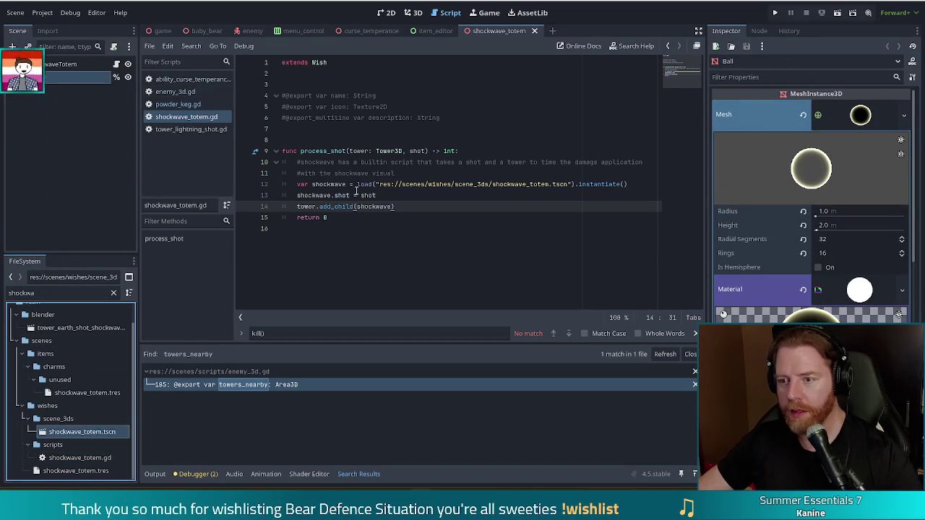
# Step: Switch to the 3D view and orbit to look down on the totem's Ball sphere
pyautogui.click(384, 12)
pyautogui.click(413, 12)
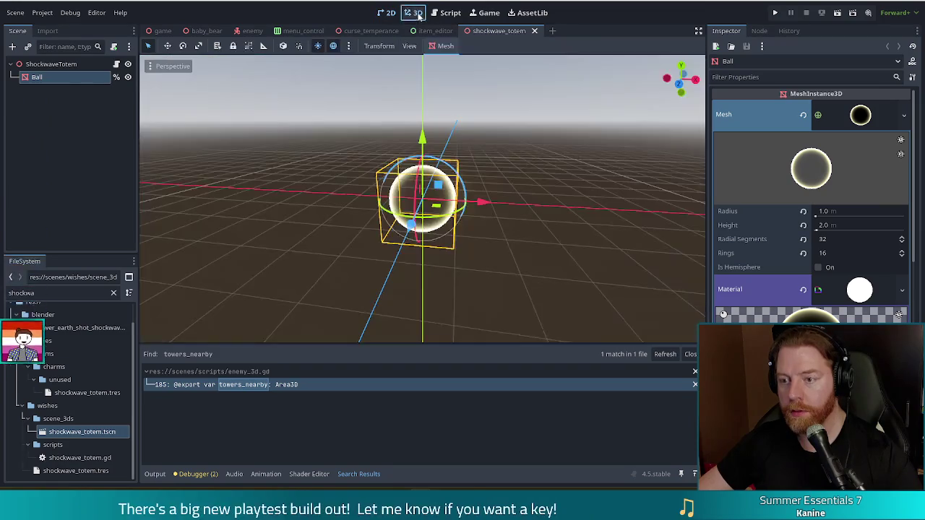
pyautogui.moveTo(539, 196); pyautogui.dragTo(545, 315)
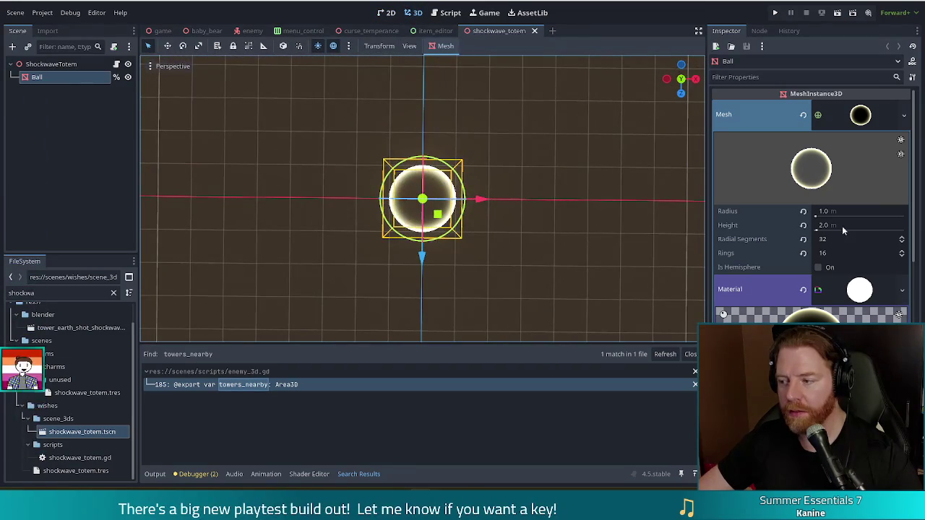
pyautogui.moveTo(915, 148)
pyautogui.mouseDown()
pyautogui.moveTo(922, 315)
pyautogui.moveTo(915, 167)
pyautogui.mouseUp()
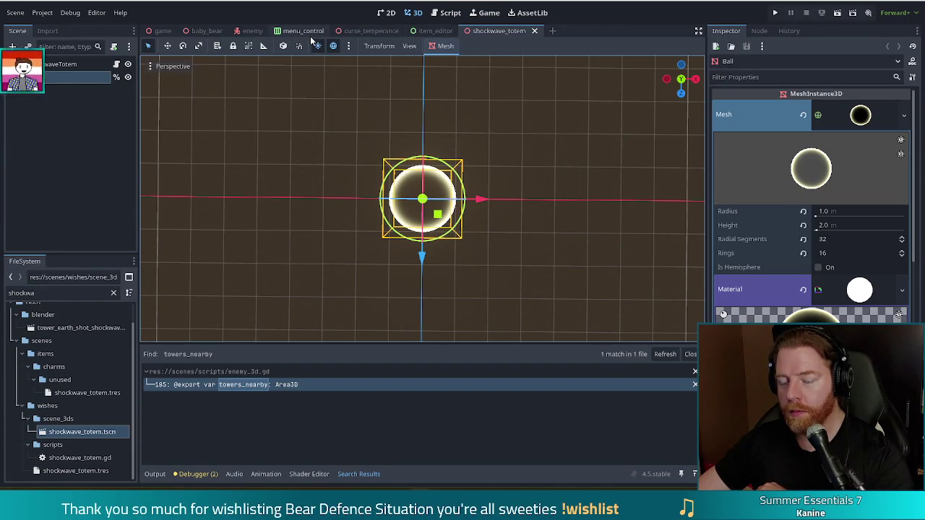
# Step: Switch to the enemy scene and inspect its detection ranges top-down, zooming in and out
pyautogui.click(249, 30)
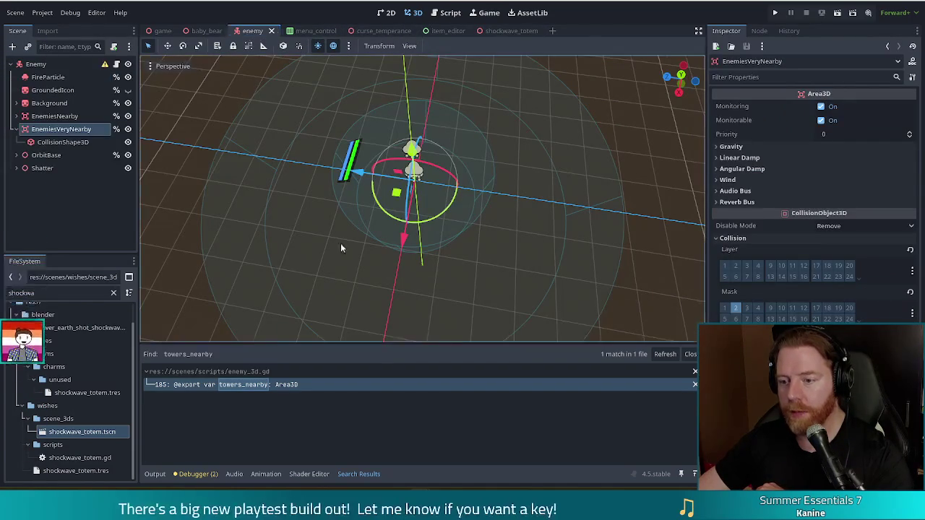
pyautogui.moveTo(525, 197); pyautogui.dragTo(541, 237)
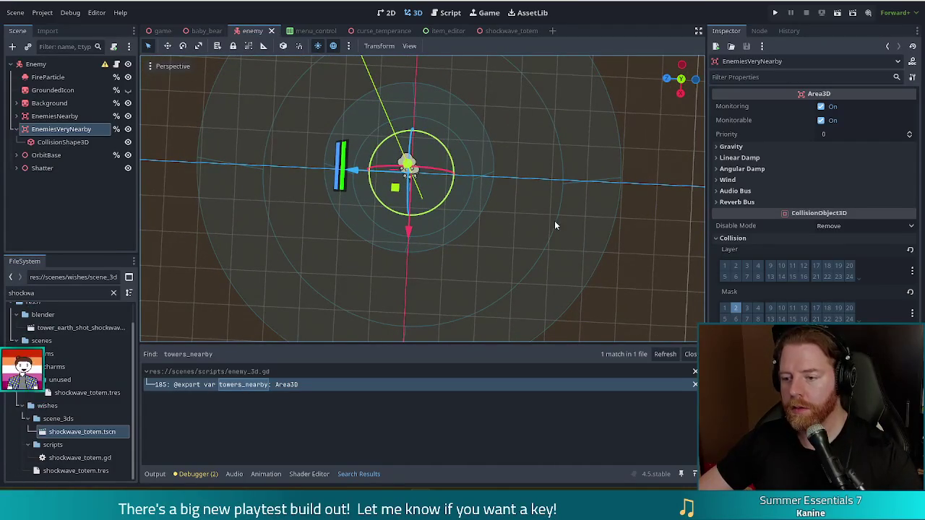
pyautogui.scroll(2, 542, 230)
pyautogui.scroll(-2, 549, 234)
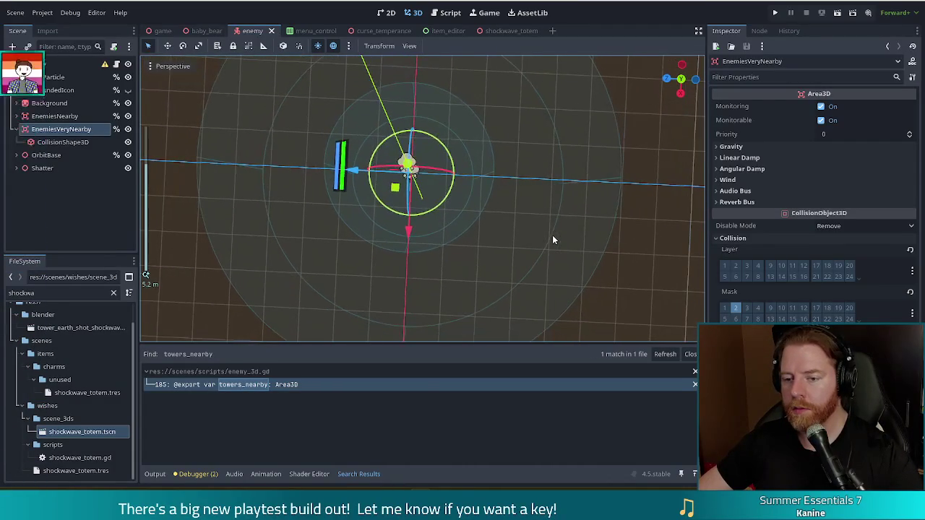
pyautogui.scroll(1, 552, 235)
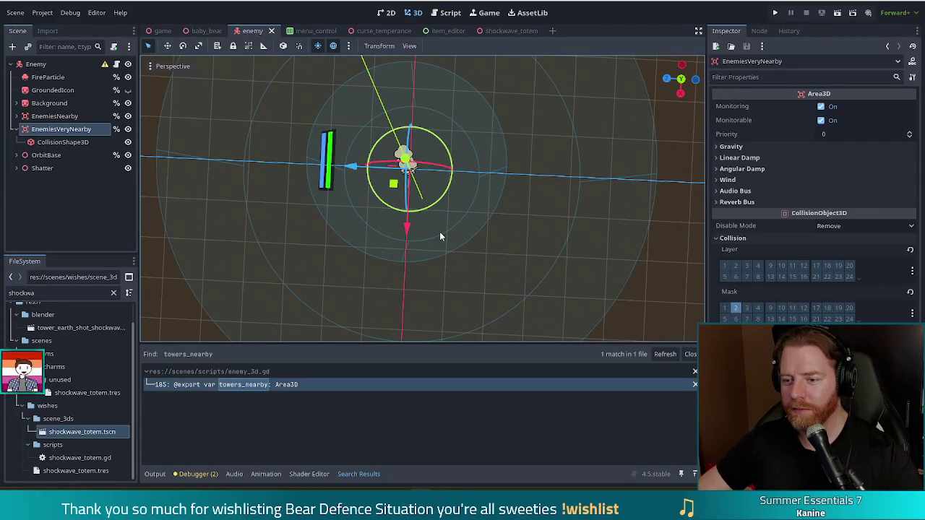
pyautogui.scroll(2, 439, 233)
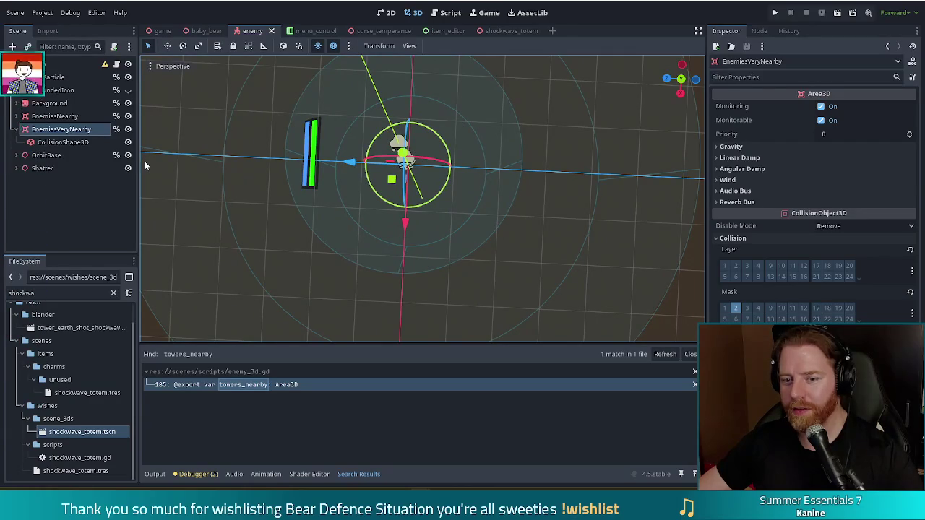
pyautogui.scroll(1, 553, 235)
pyautogui.scroll(-1, 555, 247)
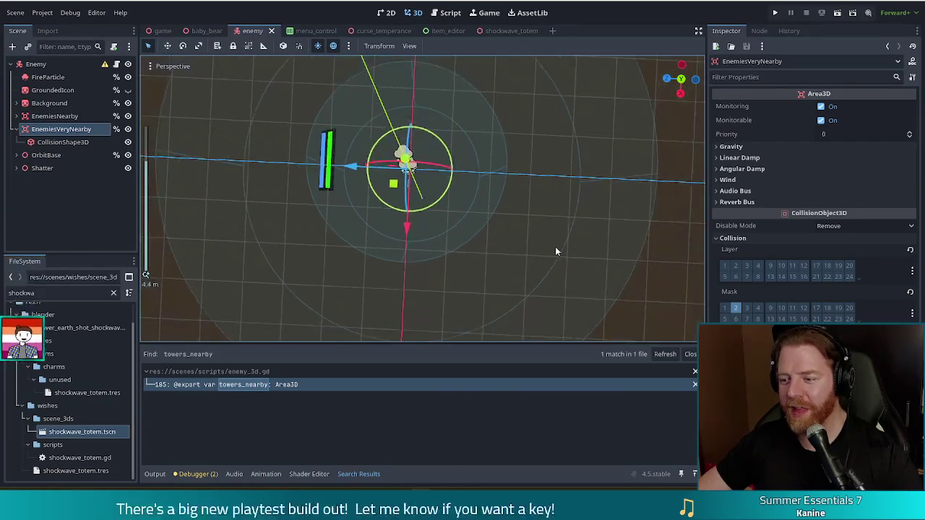
pyautogui.scroll(-3, 560, 252)
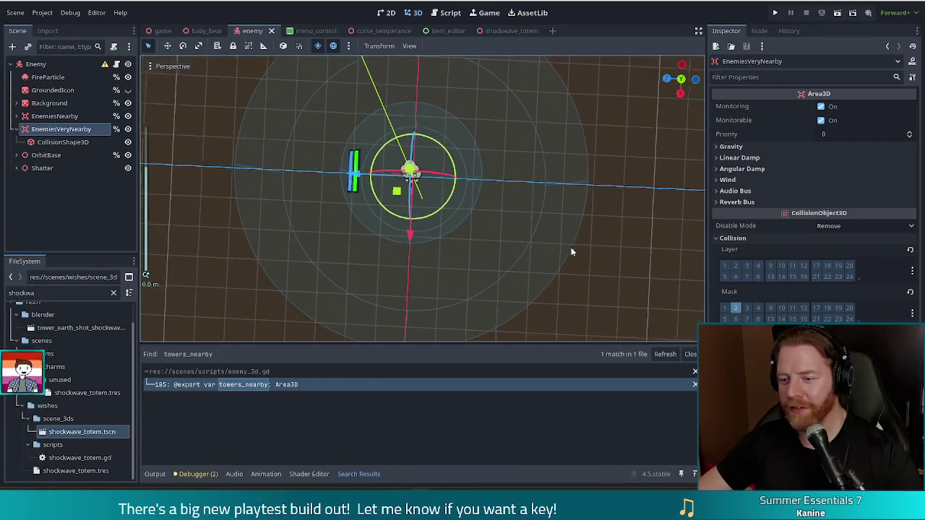
pyautogui.scroll(-5, 578, 271)
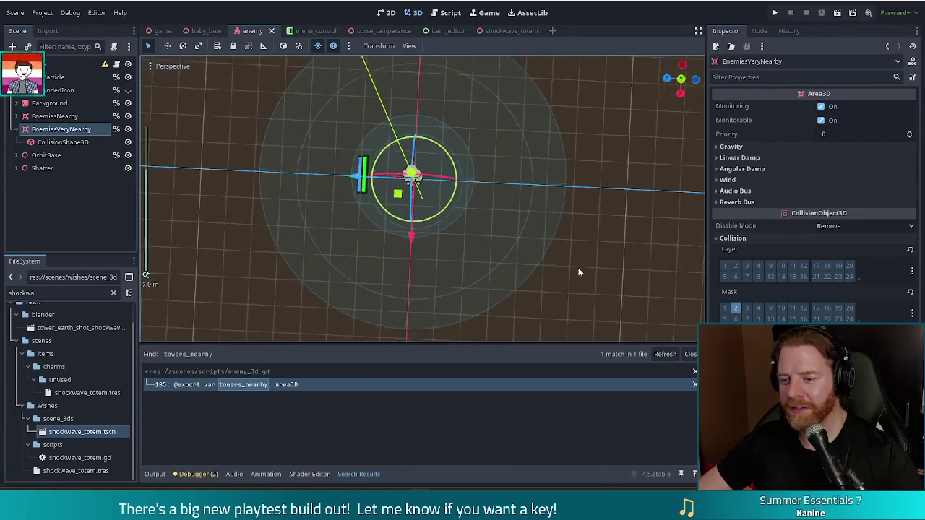
pyautogui.scroll(2, 578, 269)
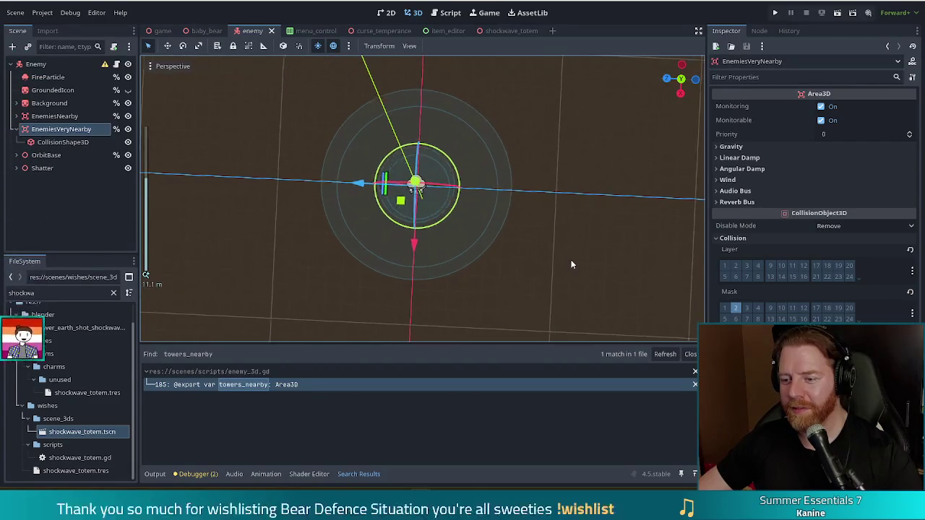
pyautogui.scroll(2, 570, 261)
pyautogui.scroll(-3, 570, 263)
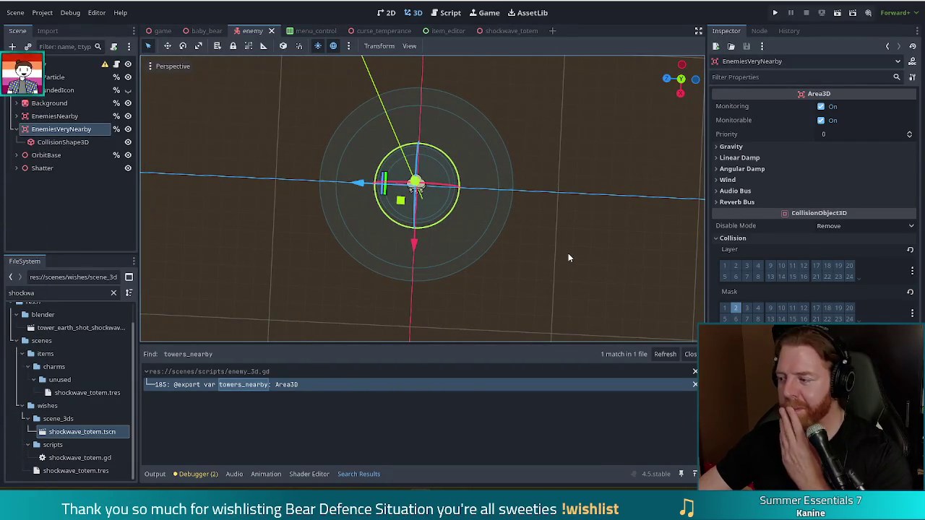
pyautogui.click(451, 16)
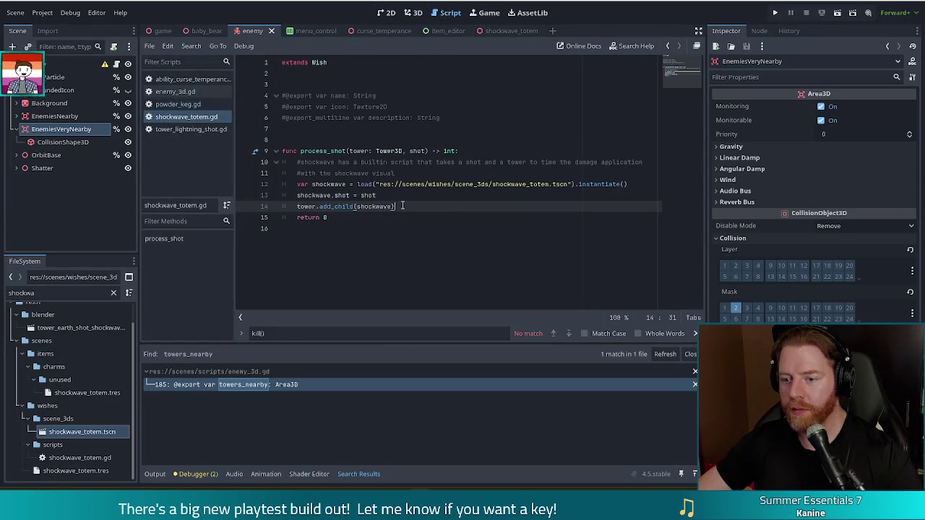
# Step: Zoom in on the enemy's EnemiesVeryNearby area in 3D, then return to the script editor
pyautogui.moveTo(395, 208); pyautogui.dragTo(429, 173)
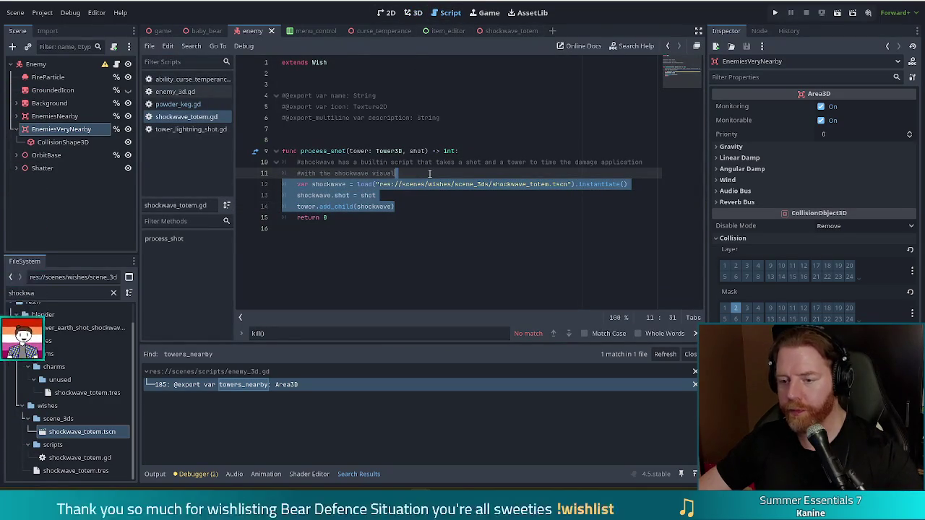
pyautogui.click(415, 15)
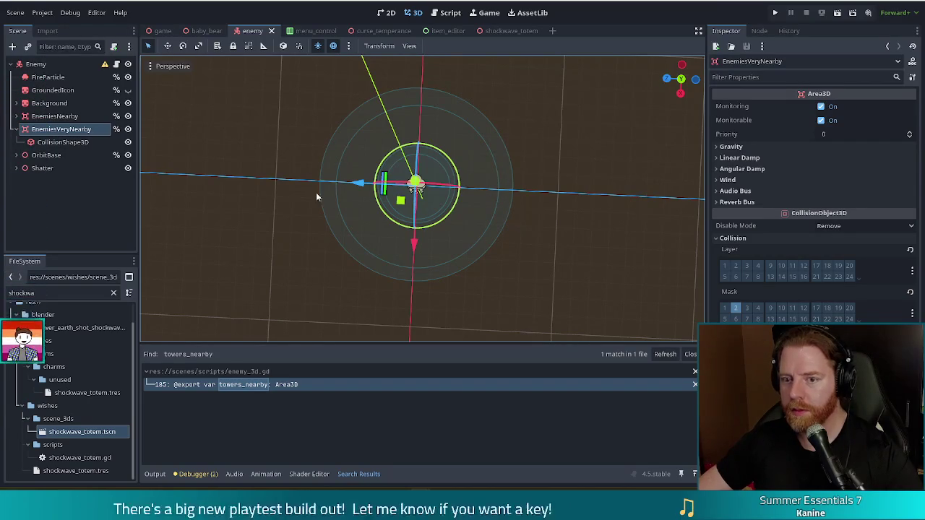
pyautogui.scroll(1, 492, 221)
pyautogui.scroll(3, 549, 220)
pyautogui.scroll(-4, 548, 218)
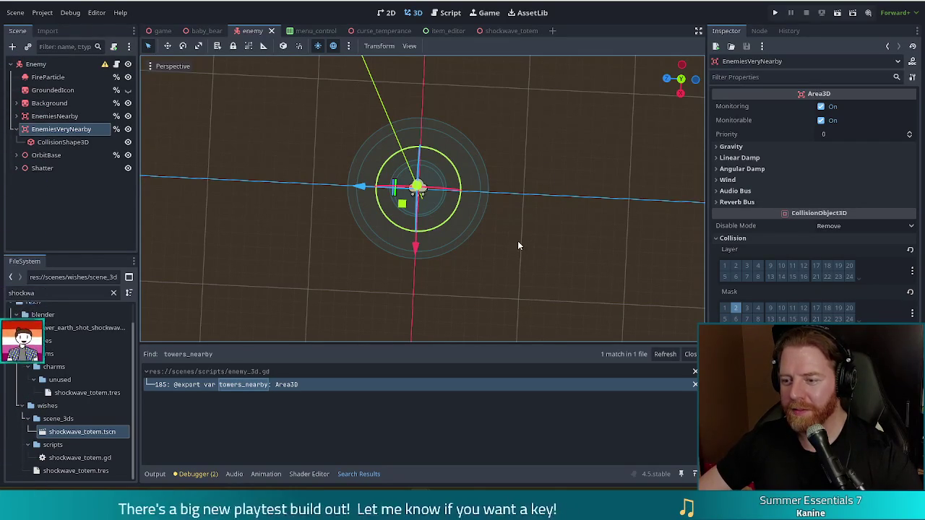
pyautogui.scroll(1, 500, 213)
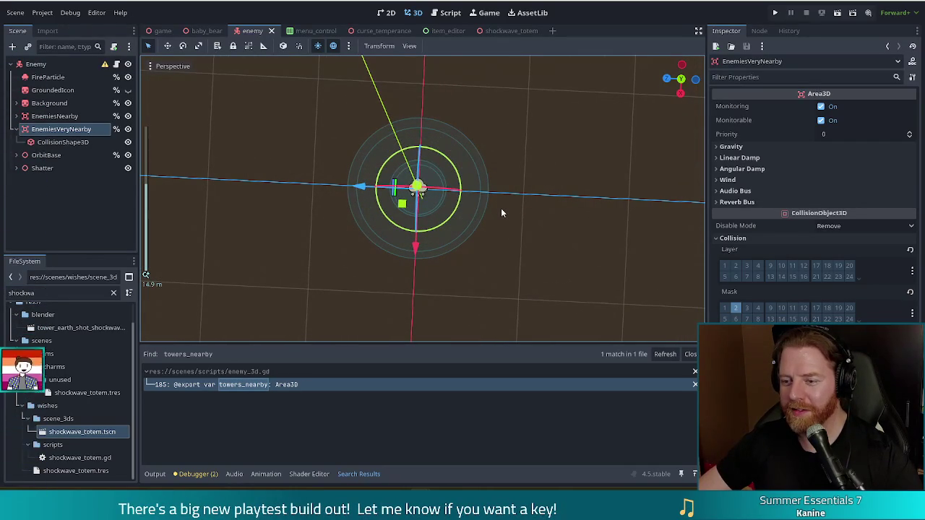
pyautogui.scroll(4, 502, 209)
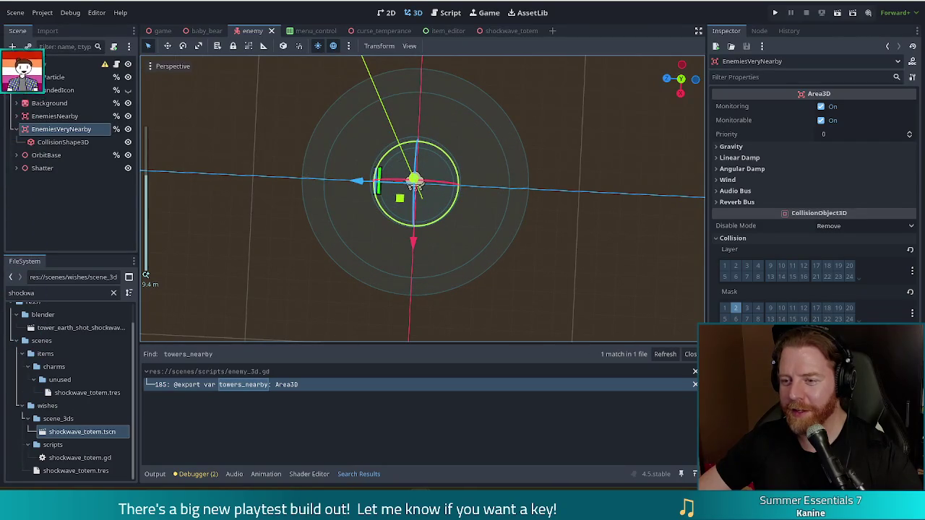
pyautogui.click(447, 15)
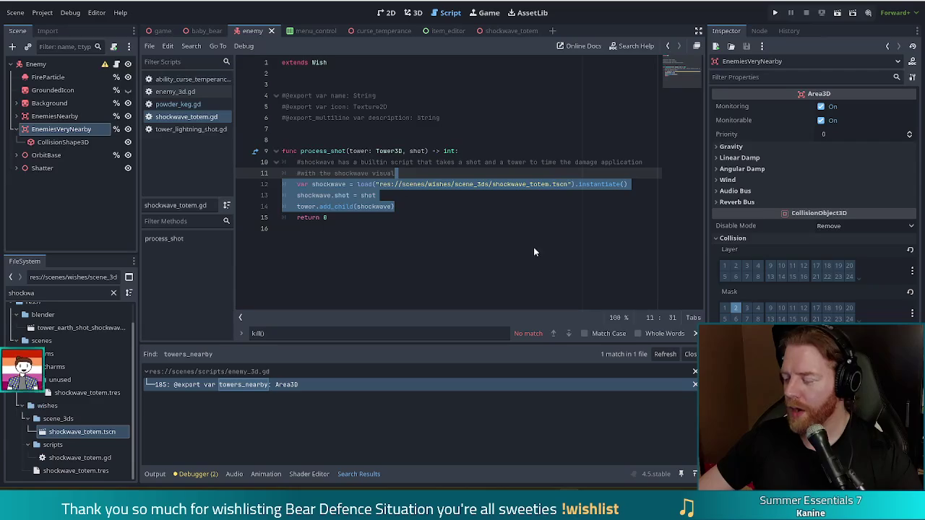
# Step: Select shockwave_totem.gd lines 12–14 (load, shot assignment, add_child), then open powder_keg.gd
pyautogui.click(428, 205)
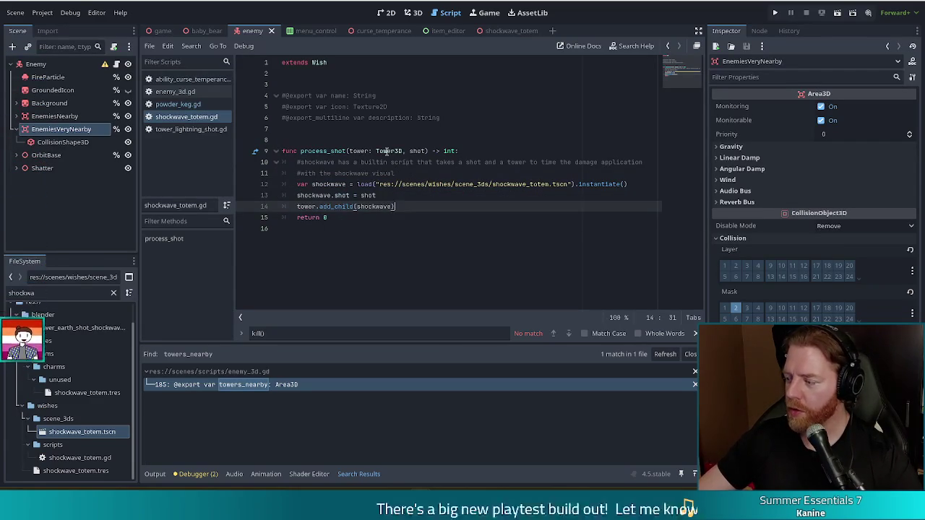
pyautogui.moveTo(369, 202)
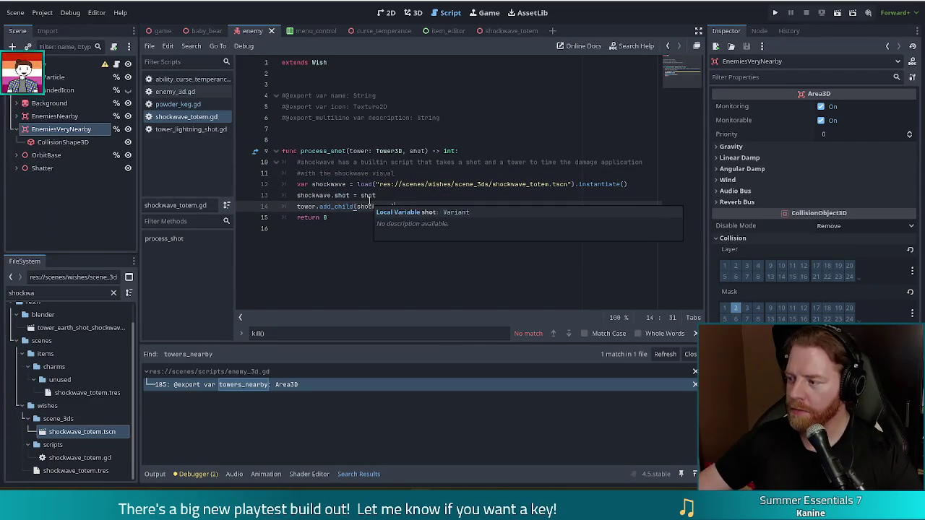
pyautogui.moveTo(556, 185)
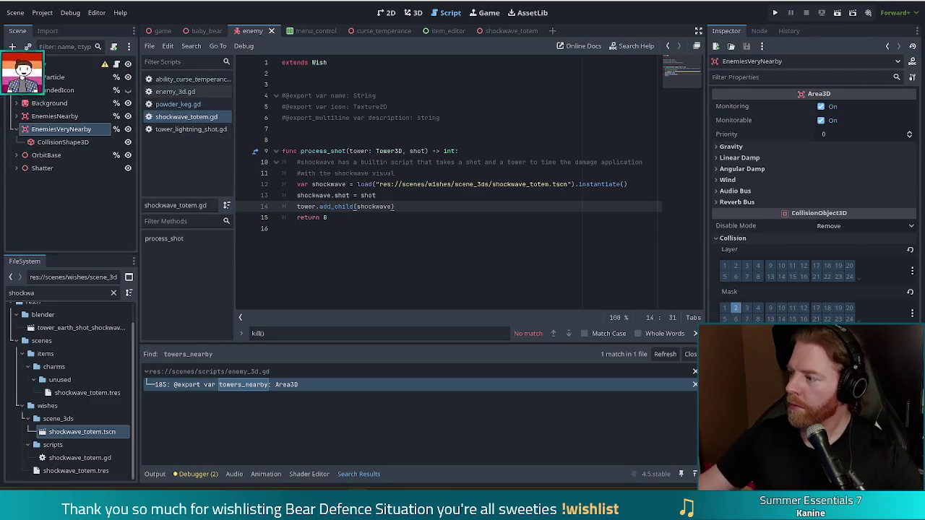
pyautogui.click(373, 195)
pyautogui.moveTo(402, 207); pyautogui.dragTo(296, 184)
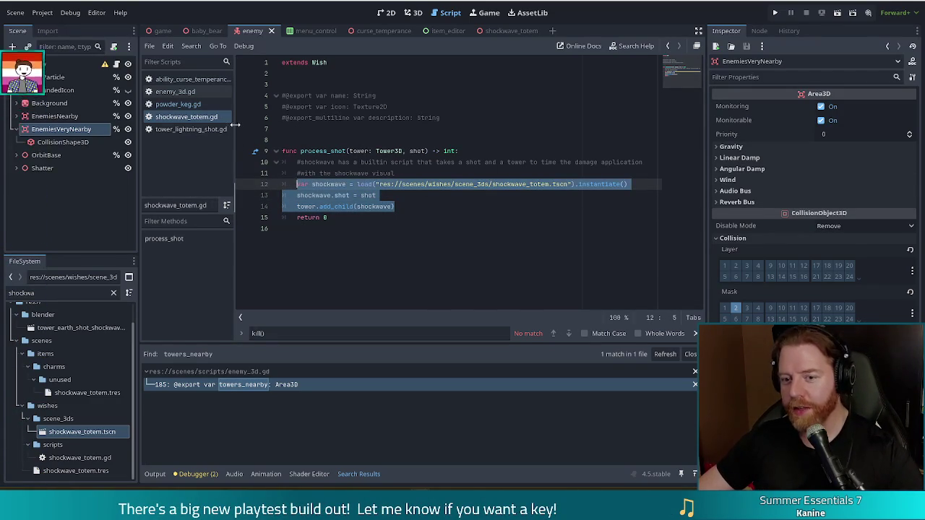
pyautogui.click(189, 103)
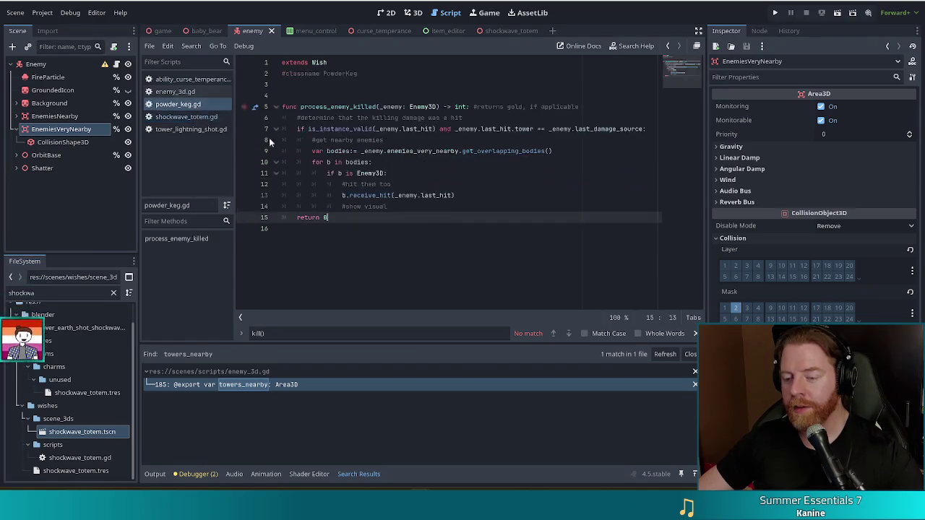
# Step: Paste the shockwave-spawning lines under '#show visual' and indent them into the loop
pyautogui.hotkey('ctrl', 'v')
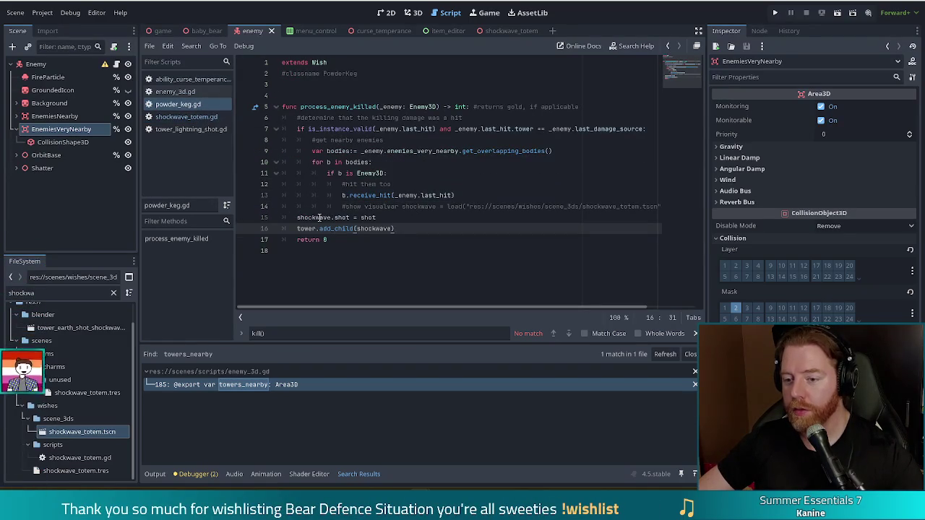
pyautogui.click(386, 206)
pyautogui.press('Return')
pyautogui.press('Down')
pyautogui.press('Down')
pyautogui.press('End')
pyautogui.hotkey('shift', 'Up')
pyautogui.press('Tab')
pyautogui.press('Tab')
pyautogui.press('Tab')
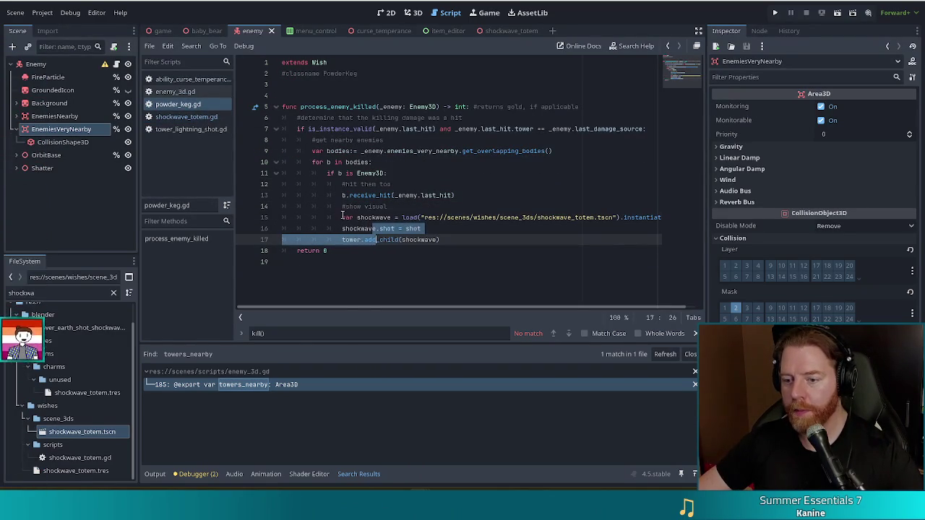
# Step: Rename the pasted shockwave variable to powder, then open shockwave_totem.tscn
pyautogui.doubleClick(373, 216)
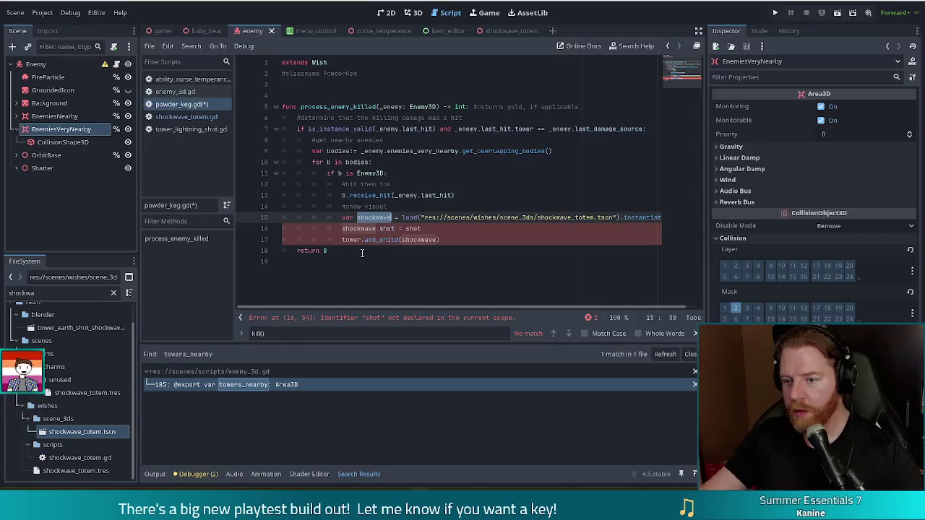
pyautogui.write('powder')
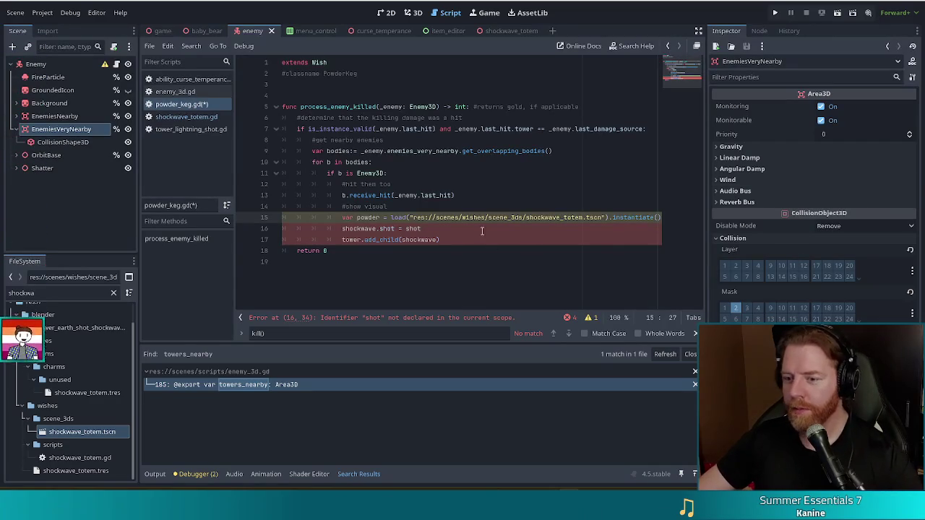
pyautogui.doubleClick(360, 217)
pyautogui.doubleClick(358, 229)
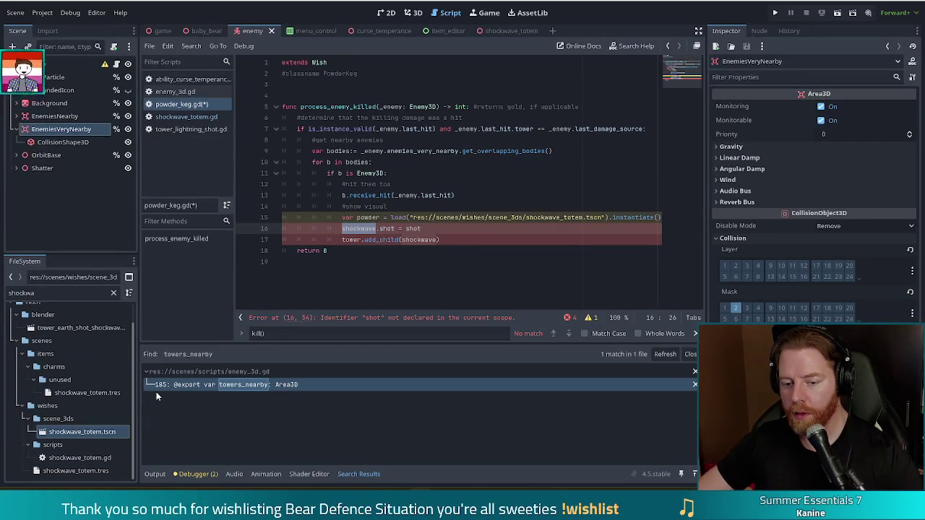
pyautogui.doubleClick(91, 432)
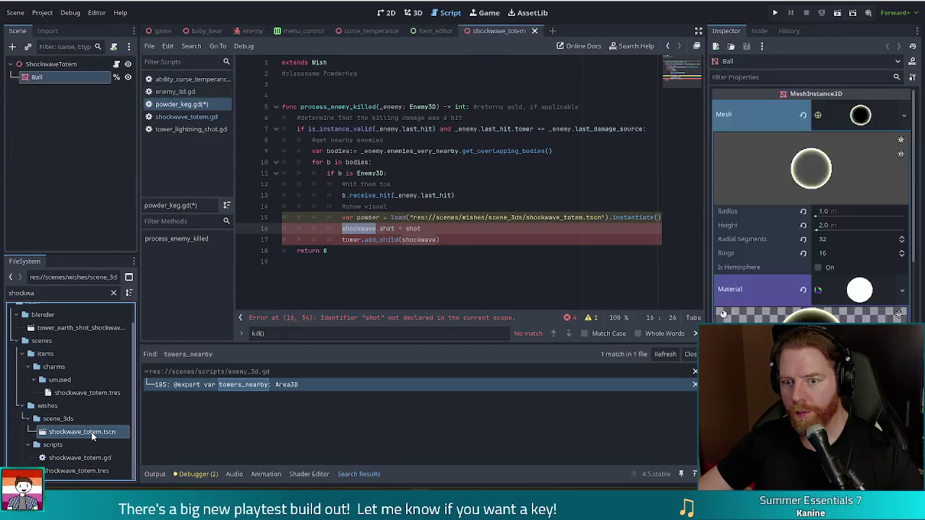
# Step: Open ShockwaveTotem's built-in script and read its scale tween, Enemy3D damage and queue_free() lines
pyautogui.click(116, 64)
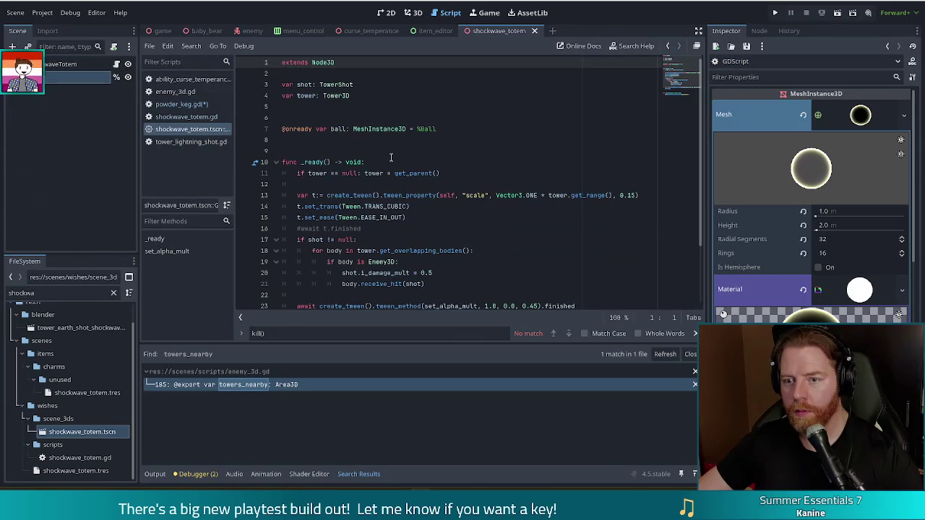
pyautogui.click(411, 206)
pyautogui.scroll(-2, 686, 92)
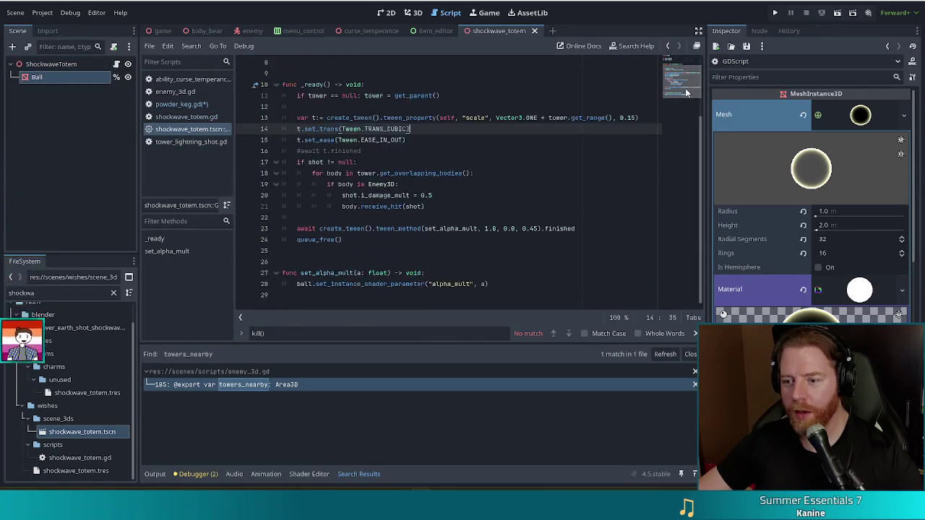
pyautogui.scroll(2, 687, 90)
pyautogui.scroll(-1, 690, 86)
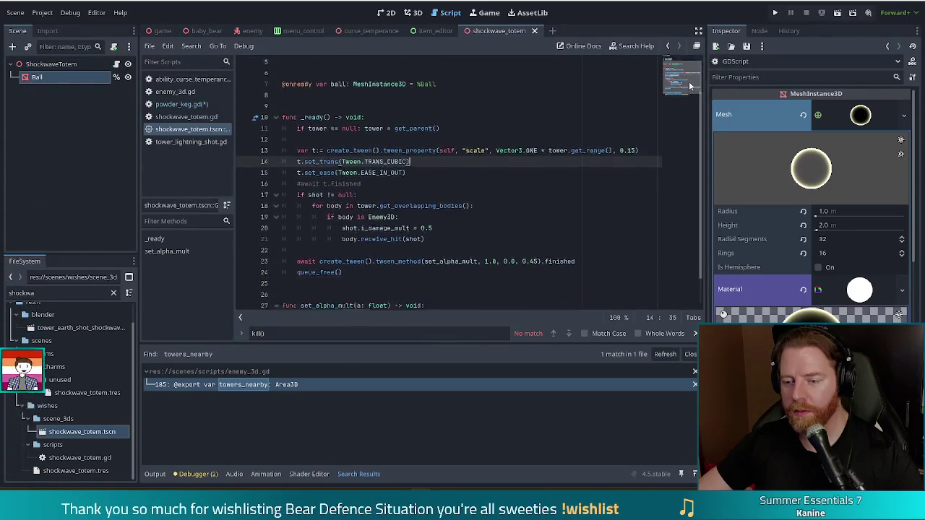
pyautogui.scroll(-1, 691, 85)
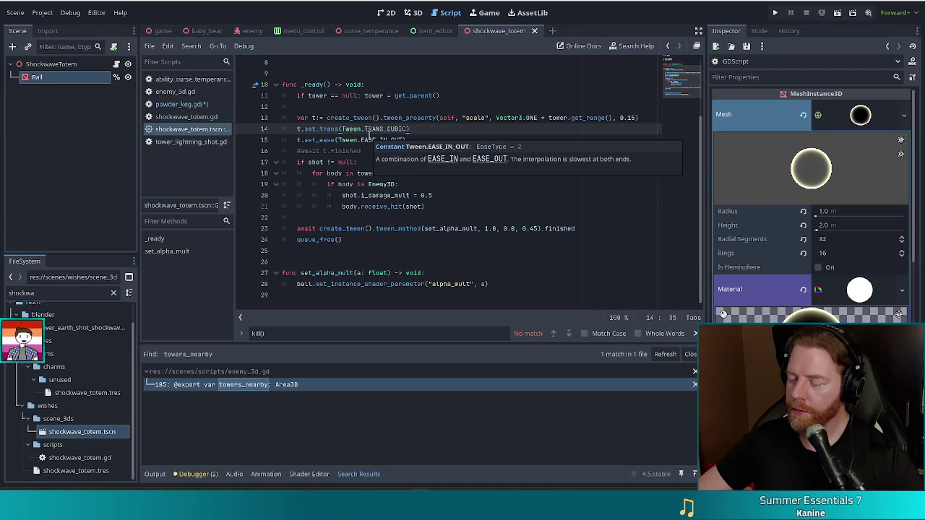
pyautogui.click(515, 265)
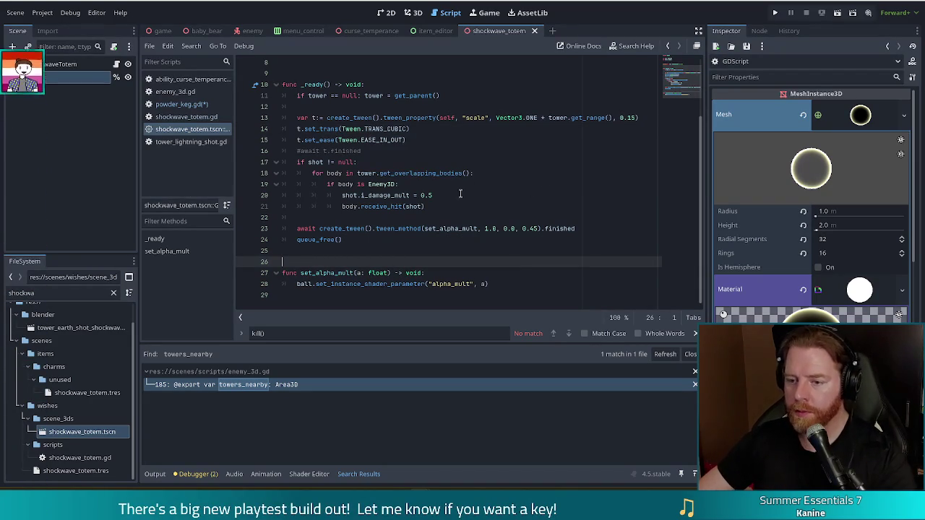
pyautogui.click(414, 241)
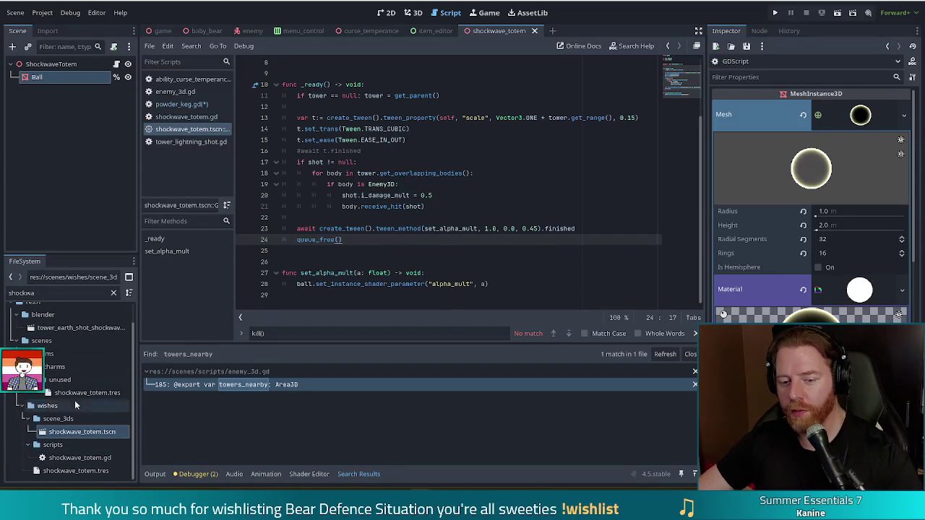
pyautogui.click(79, 432)
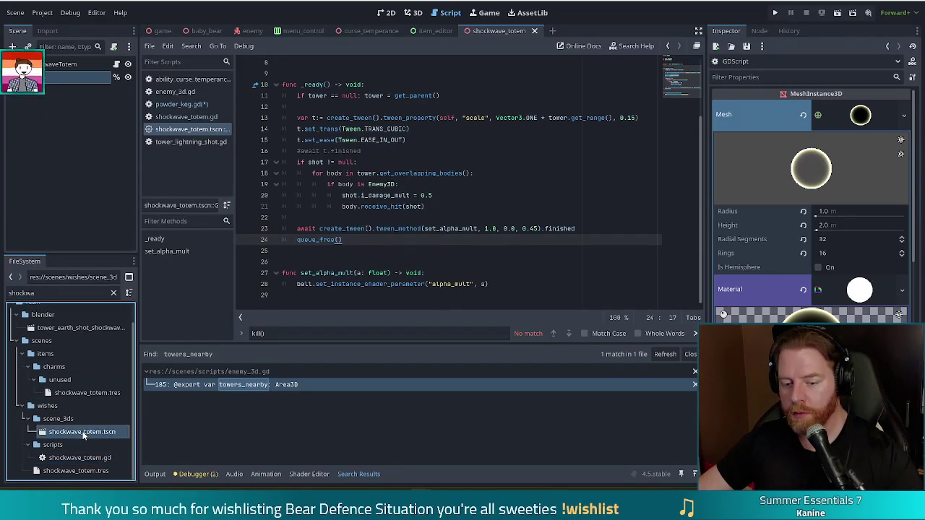
pyautogui.hotkey('ctrl', 'd')
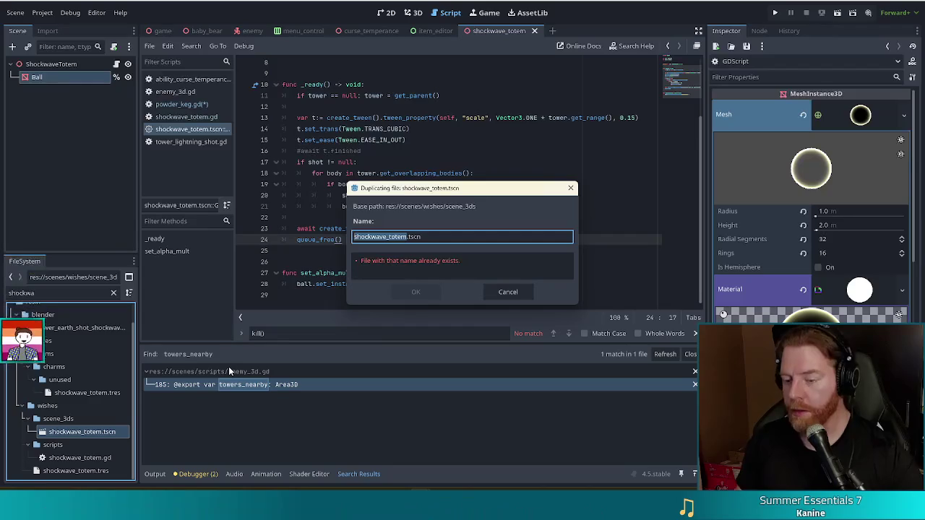
pyautogui.write('powder_keg')
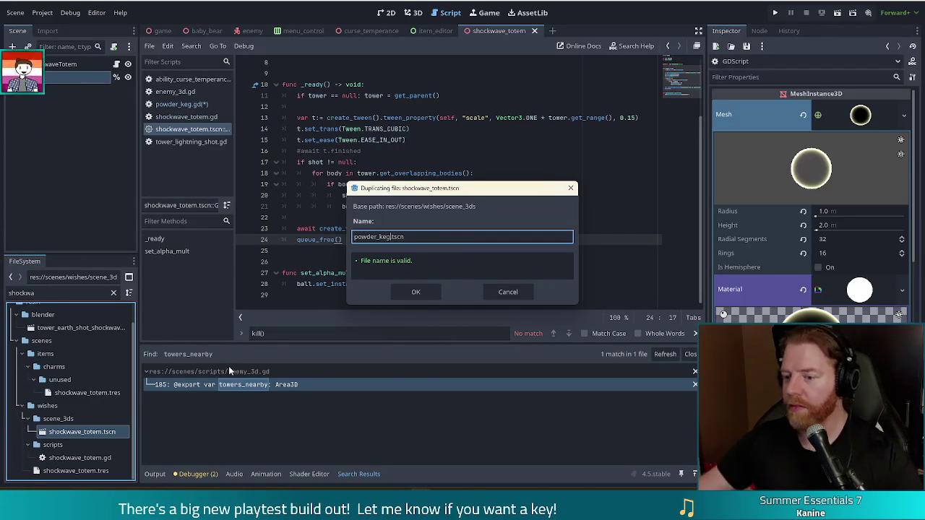
pyautogui.click(417, 292)
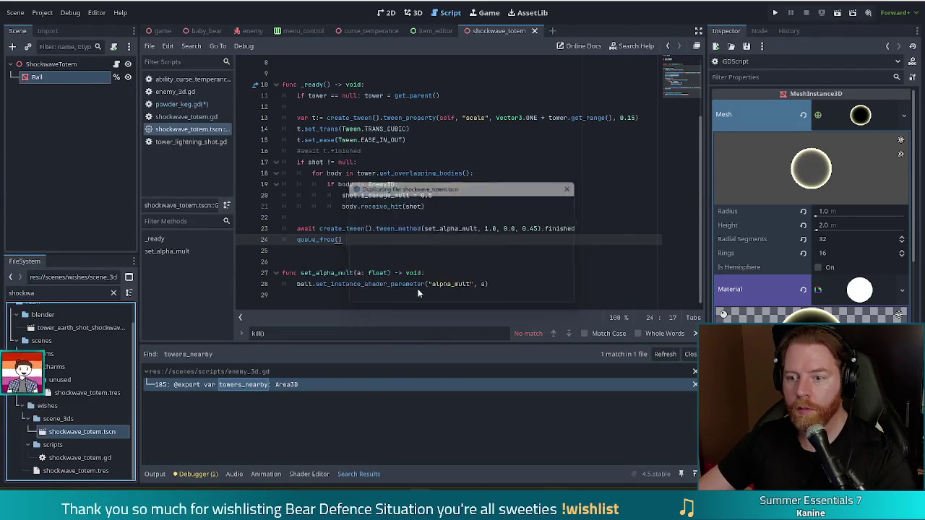
pyautogui.click(347, 151)
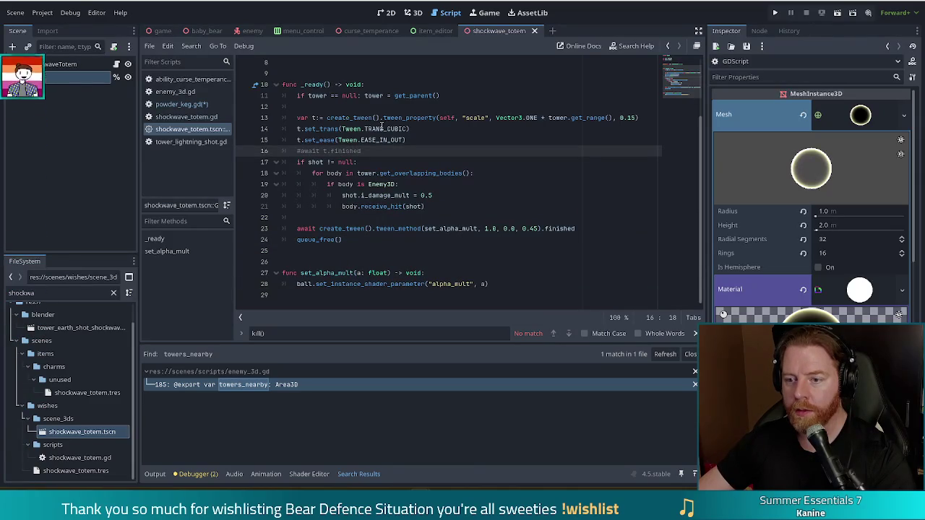
pyautogui.moveTo(336, 128); pyautogui.dragTo(382, 195)
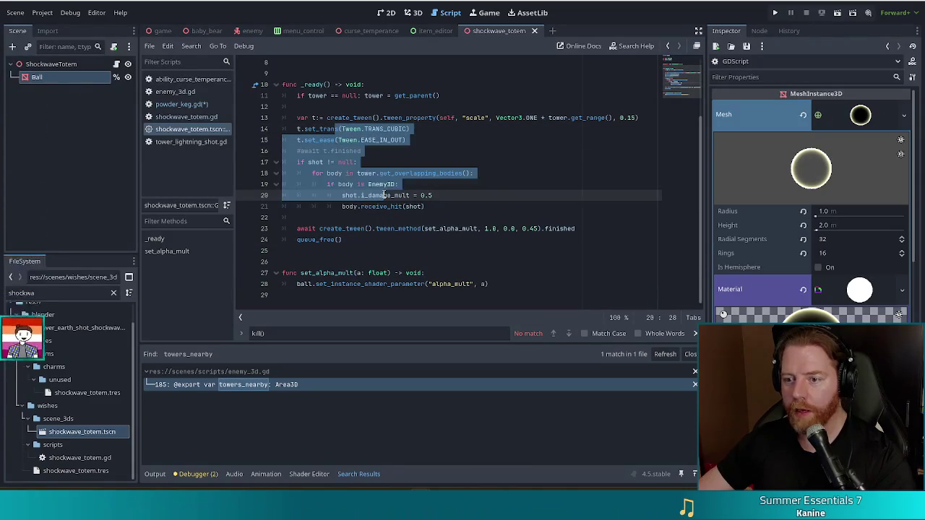
pyautogui.click(337, 238)
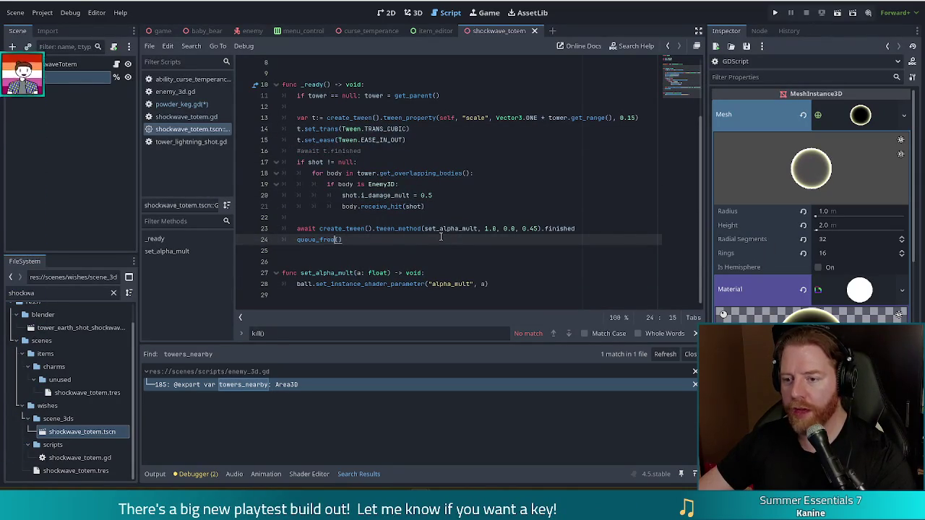
pyautogui.moveTo(345, 117)
pyautogui.mouseDown()
pyautogui.moveTo(361, 141)
pyautogui.moveTo(376, 237)
pyautogui.mouseUp()
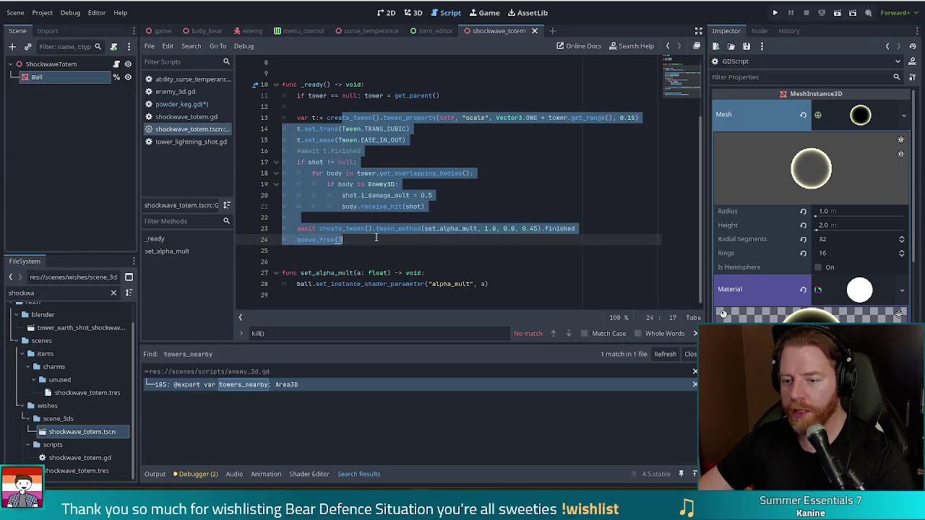
pyautogui.click(367, 283)
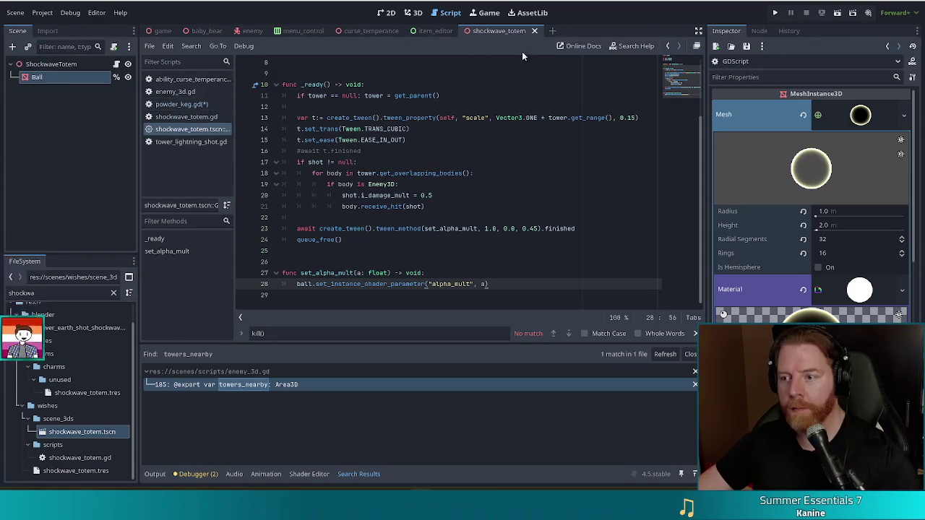
pyautogui.click(536, 31)
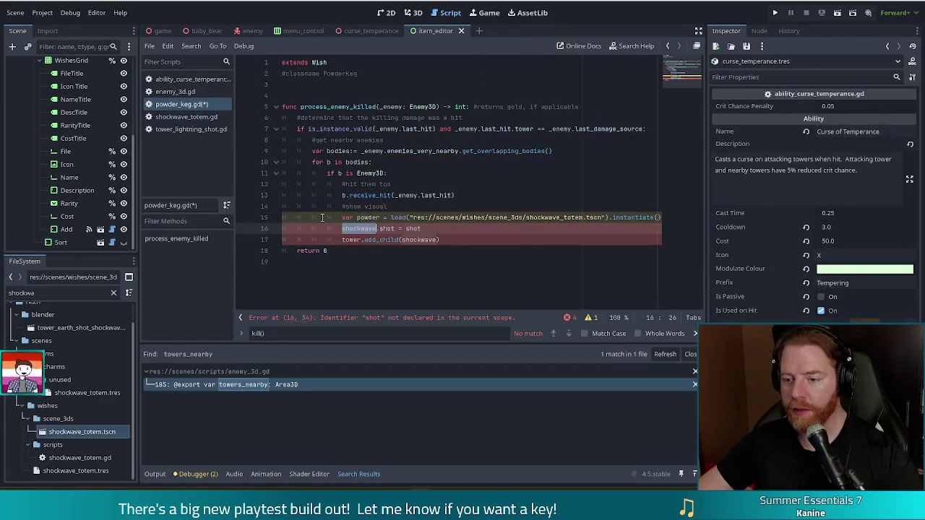
# Step: Change the load path from shockwave_totem.tscn to powder_keg.tscn for the powder variable
pyautogui.doubleClick(561, 218)
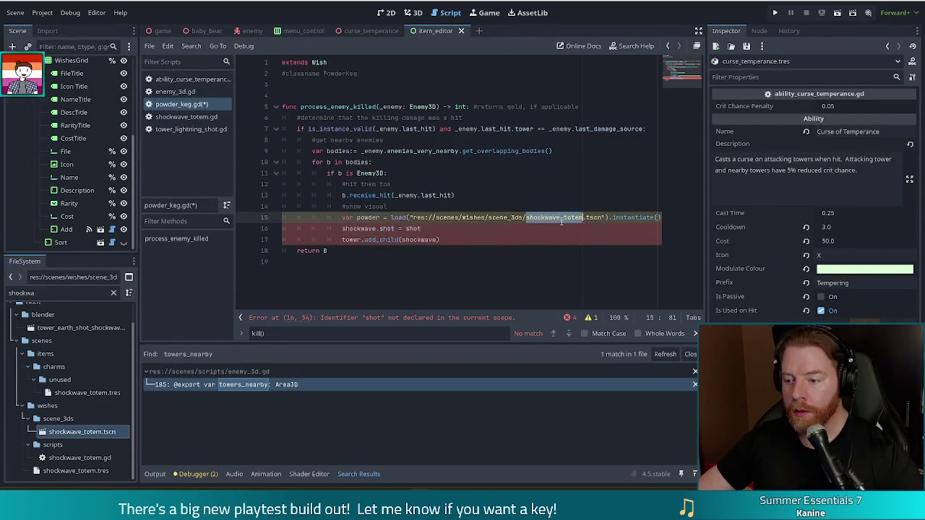
pyautogui.write('powder')
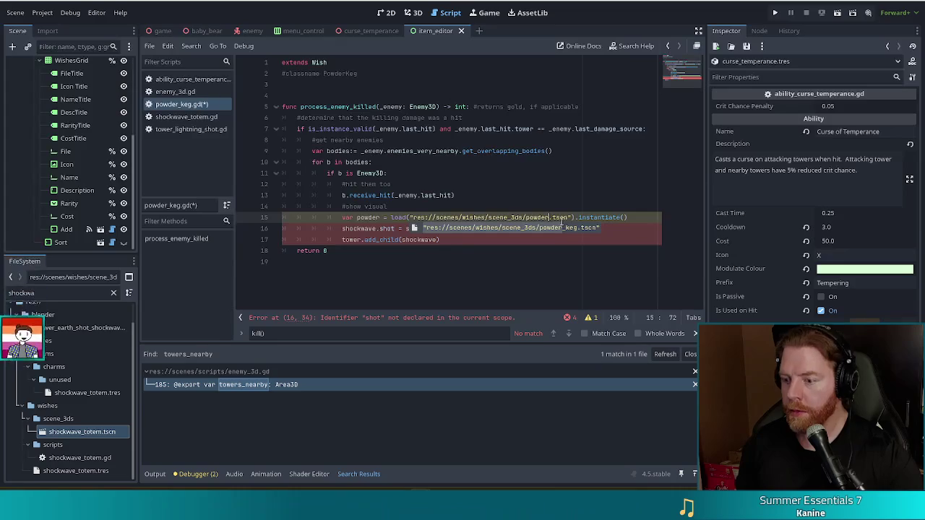
pyautogui.press('Return')
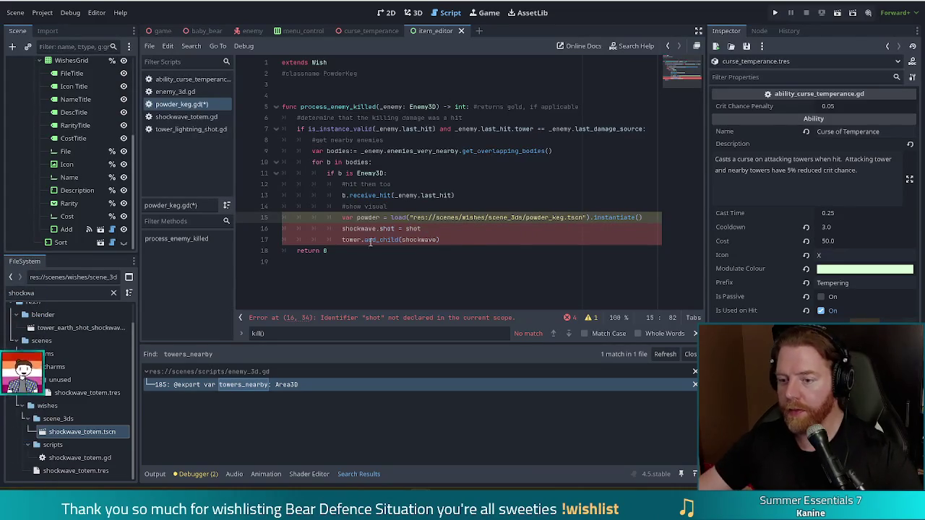
pyautogui.doubleClick(368, 217)
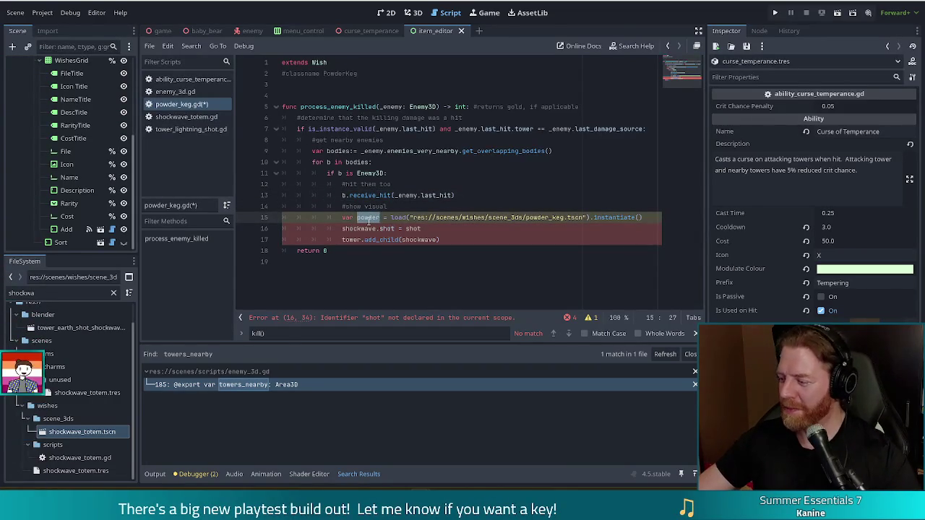
# Step: Delete the shockwave.shot = shot line and make line 16 read tower.add_child(powder)
pyautogui.doubleClick(360, 228)
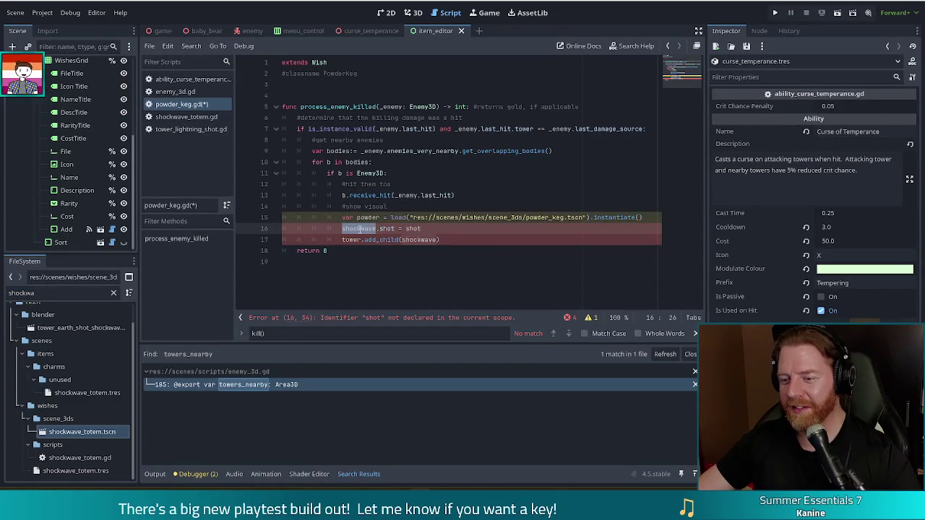
pyautogui.moveTo(445, 230); pyautogui.dragTo(649, 218)
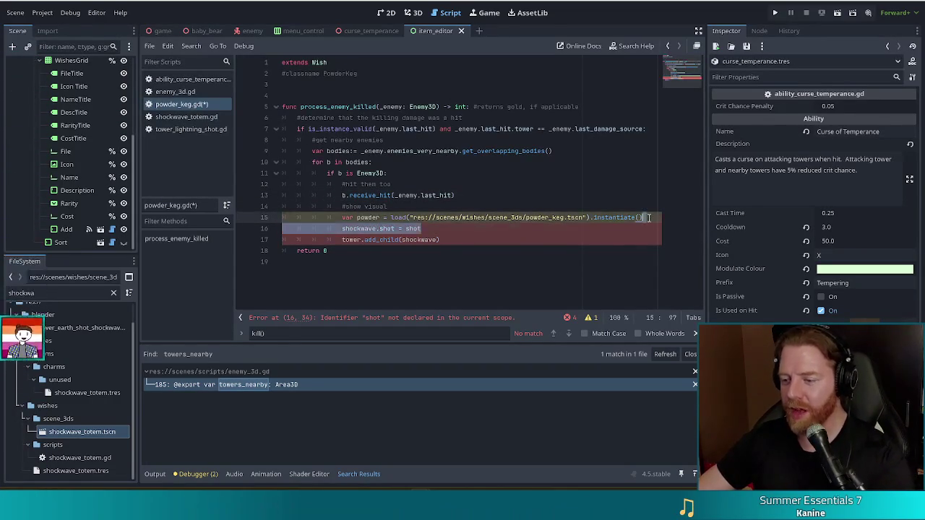
pyautogui.press('BackSpace')
pyautogui.doubleClick(428, 229)
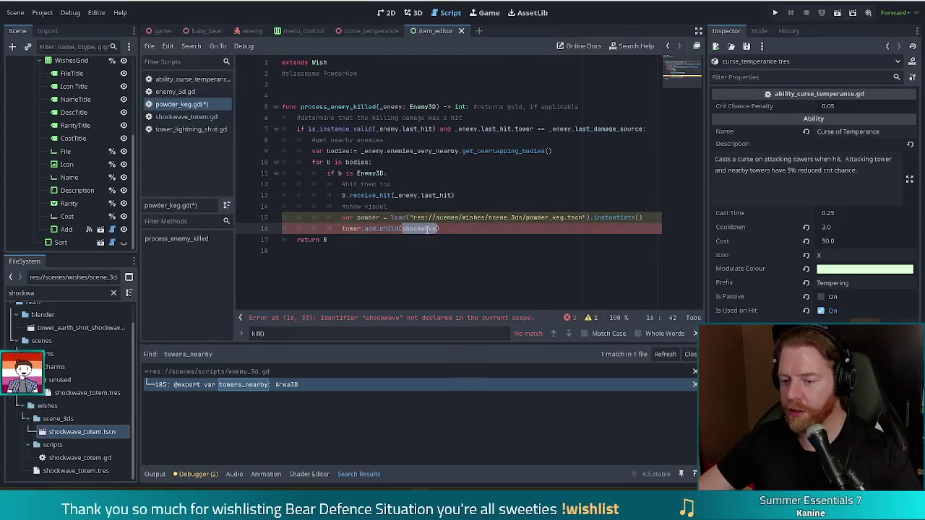
pyautogui.write('powder')
pyautogui.doubleClick(351, 228)
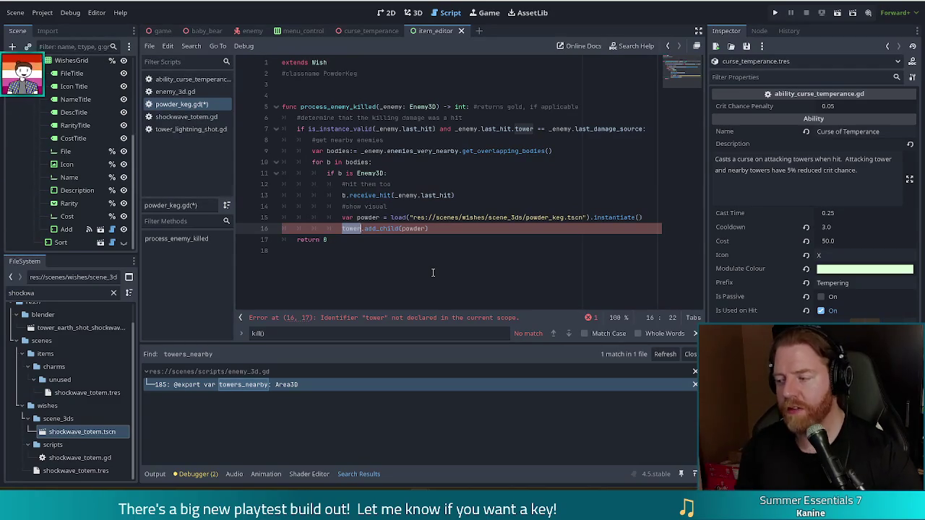
# Step: Replace tower with Global.game.board as the parent in the add_child(powder) call
pyautogui.write('board')
pyautogui.press('End')
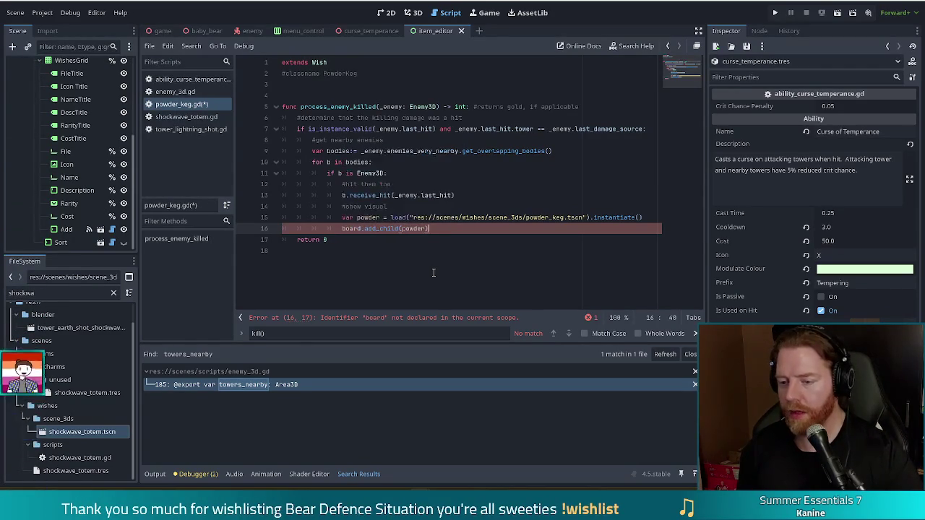
pyautogui.write('Global.')
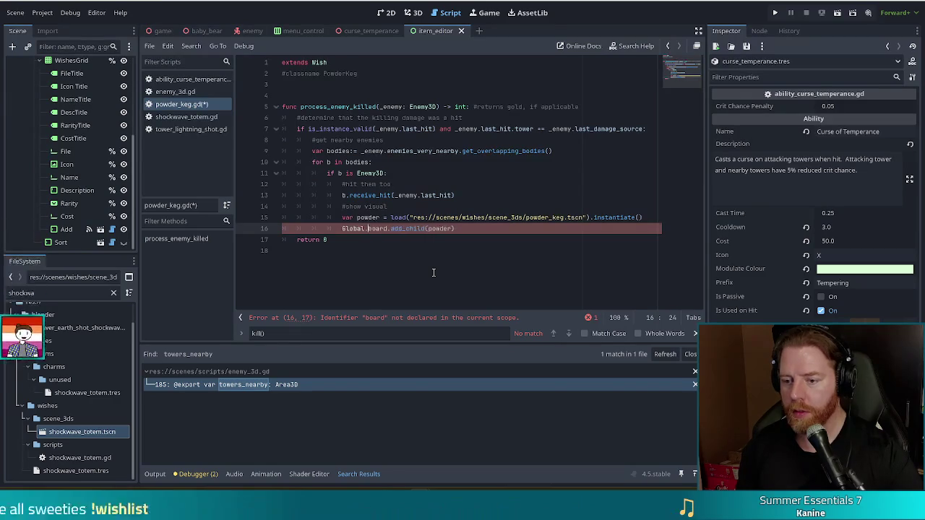
pyautogui.write('game.')
pyautogui.press('End')
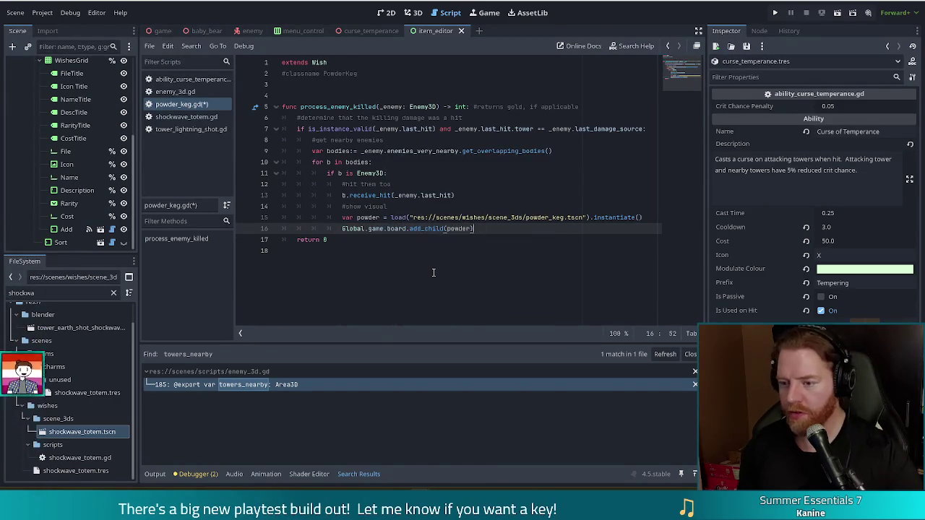
# Step: Add powder.global_position = _enemy.global_position on a new line and save powder_keg.gd
pyautogui.press('Return')
pyautogui.write('p')
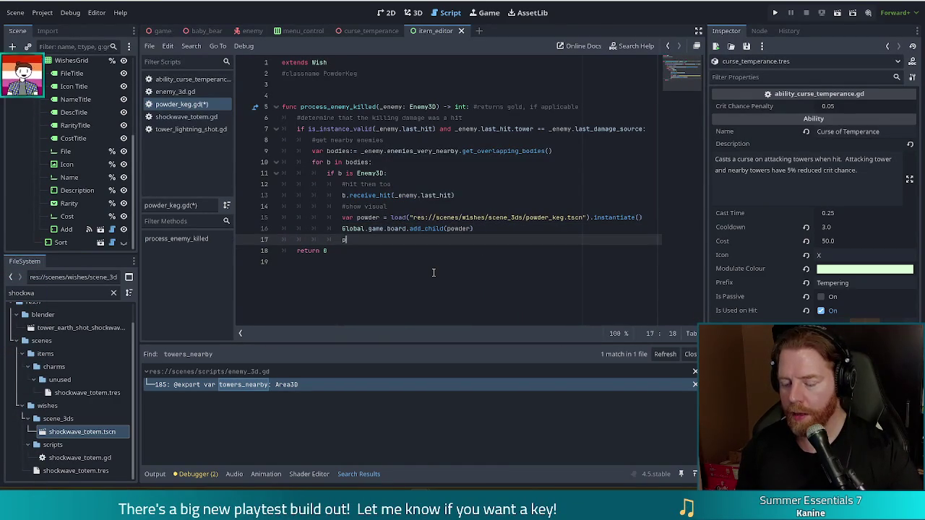
pyautogui.write('owder.')
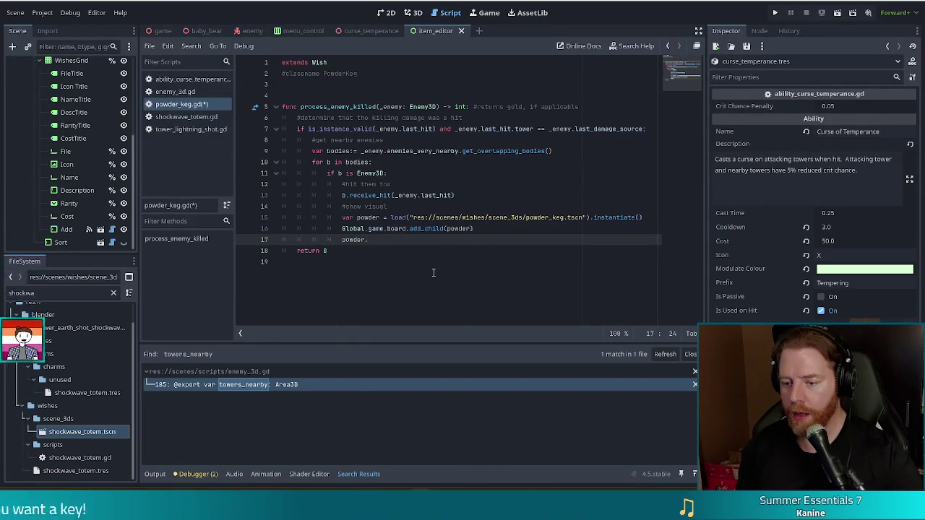
pyautogui.write('global_po')
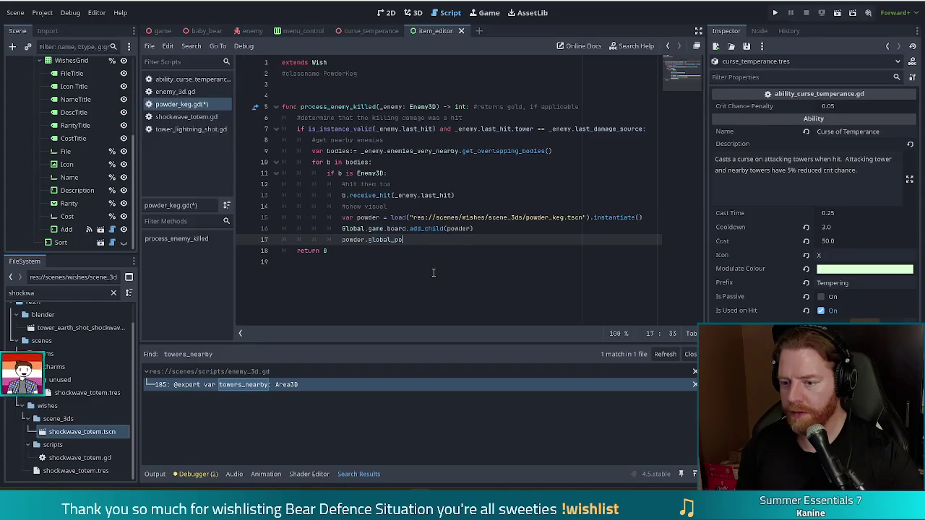
pyautogui.write('sition = ')
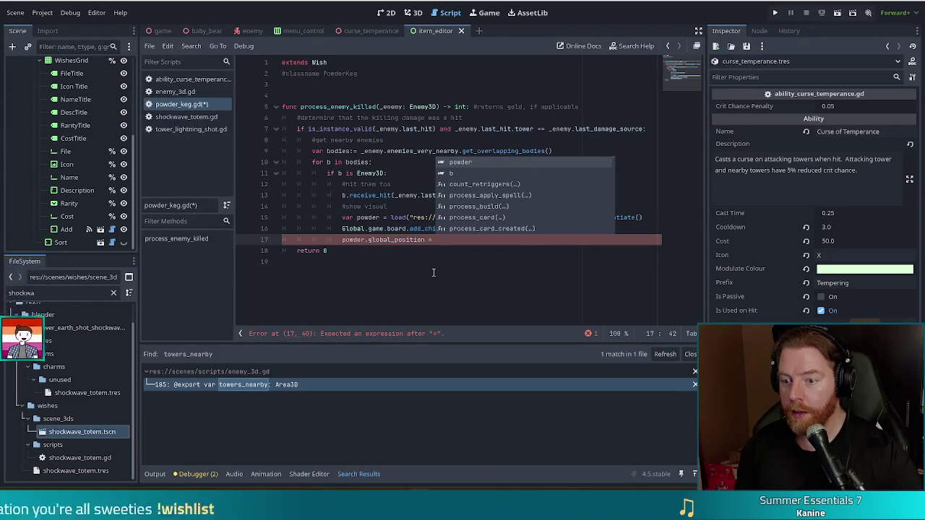
pyautogui.write('_enemy')
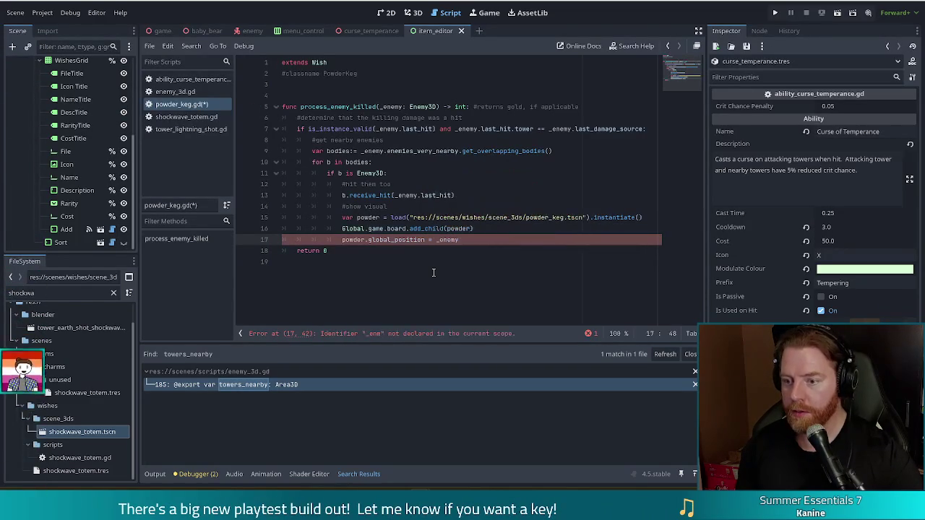
pyautogui.write('.global_position')
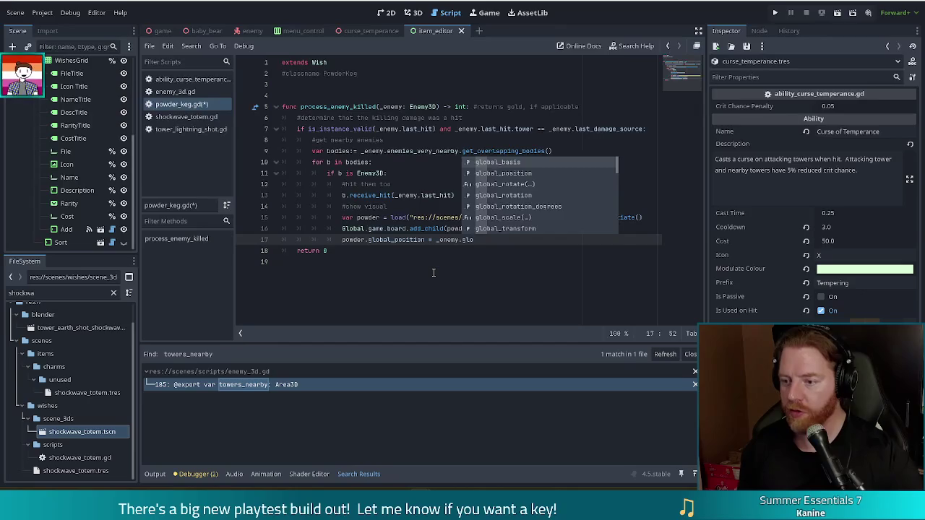
pyautogui.hotkey('ctrl', 's')
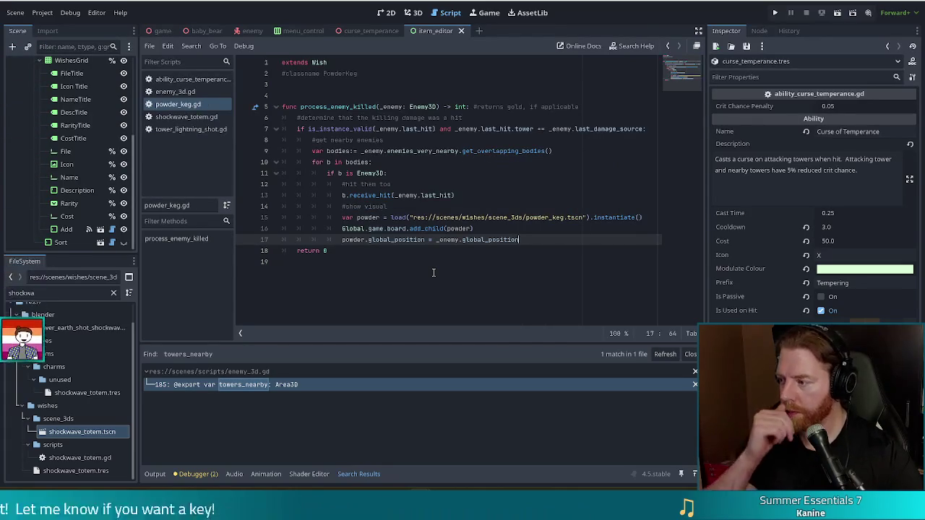
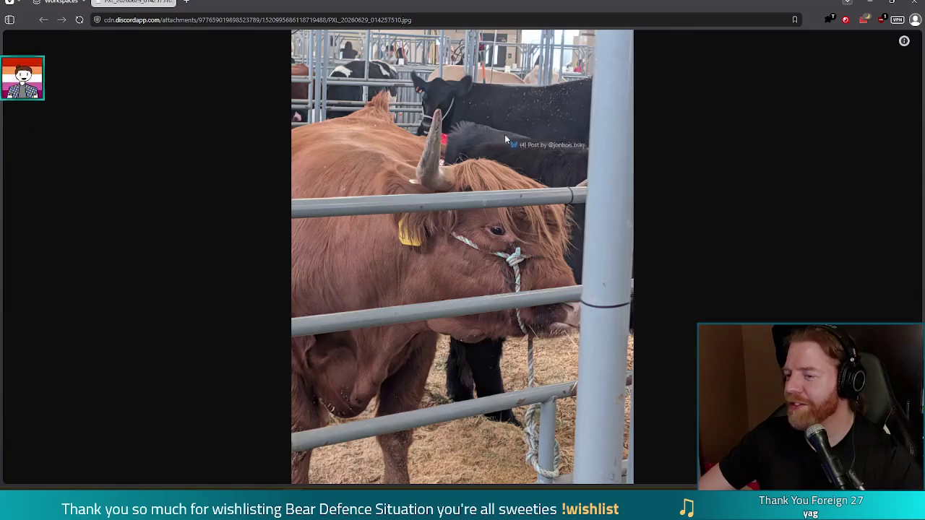
# Step: Close the cattle photo tab to return to the Bluesky baseball post, then scroll its replies
pyautogui.hotkey('ctrl', 'w')
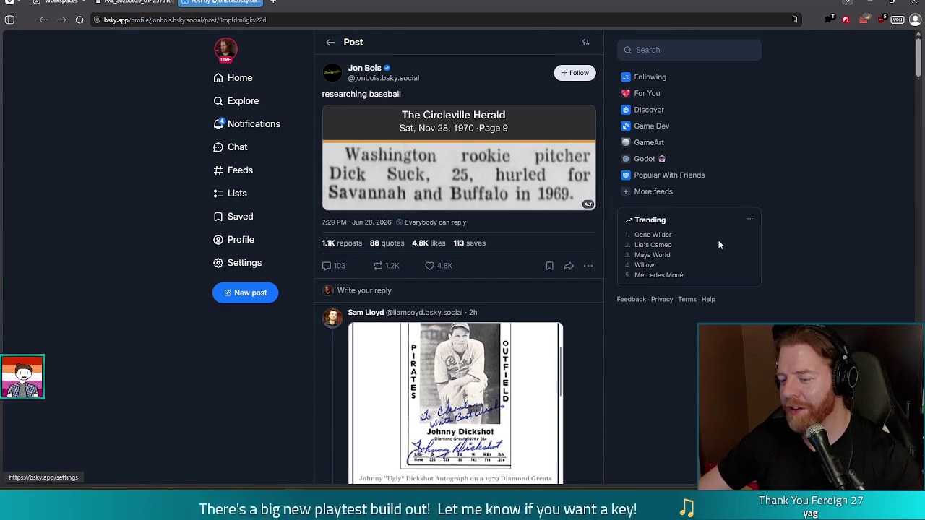
pyautogui.scroll(-3, 390, 150)
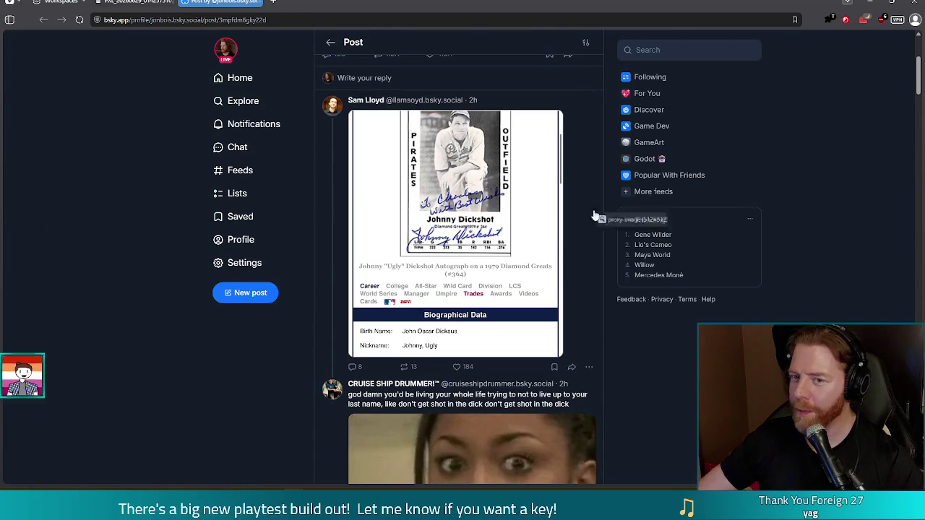
# Step: View the Dyck Insurance Agency logo image, then close the browser to return to Godot
pyautogui.click(253, 4)
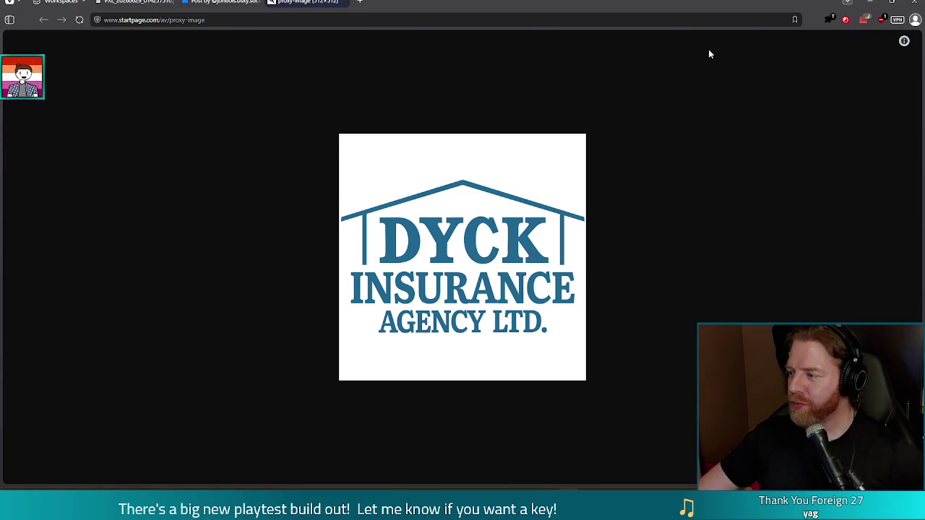
pyautogui.click(920, 4)
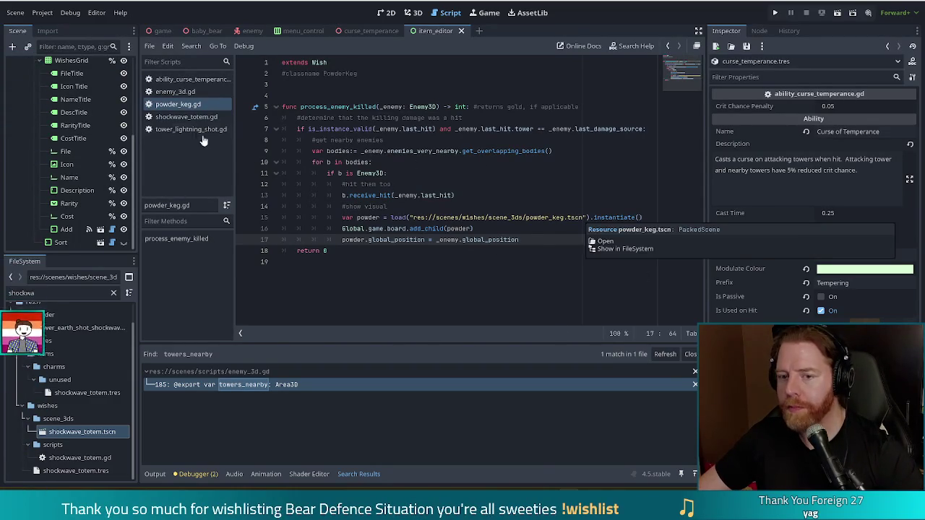
# Step: Open powder_keg.tscn via the 'powder' filter and rename its ShockwaveTotem root to PowderKeg
pyautogui.doubleClick(43, 293)
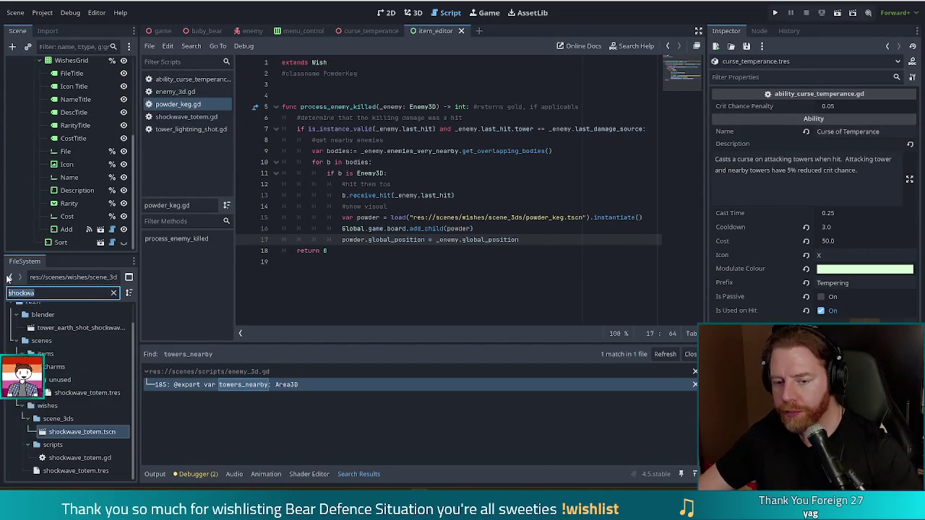
pyautogui.write('powder')
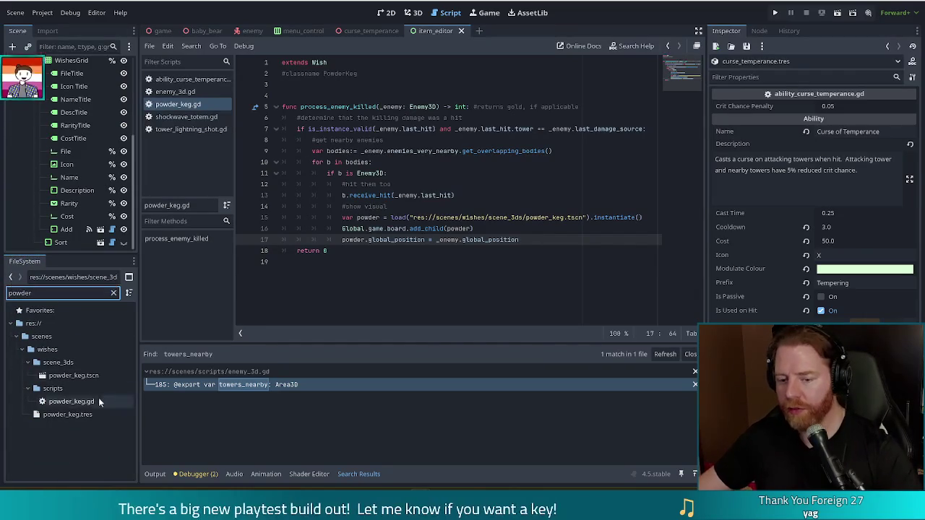
pyautogui.doubleClick(76, 376)
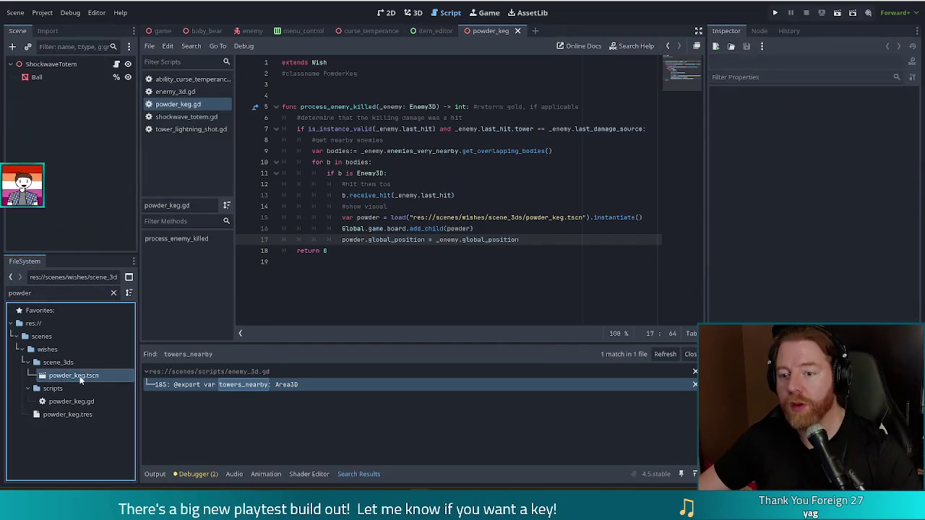
pyautogui.click(79, 63)
pyautogui.doubleClick(79, 63)
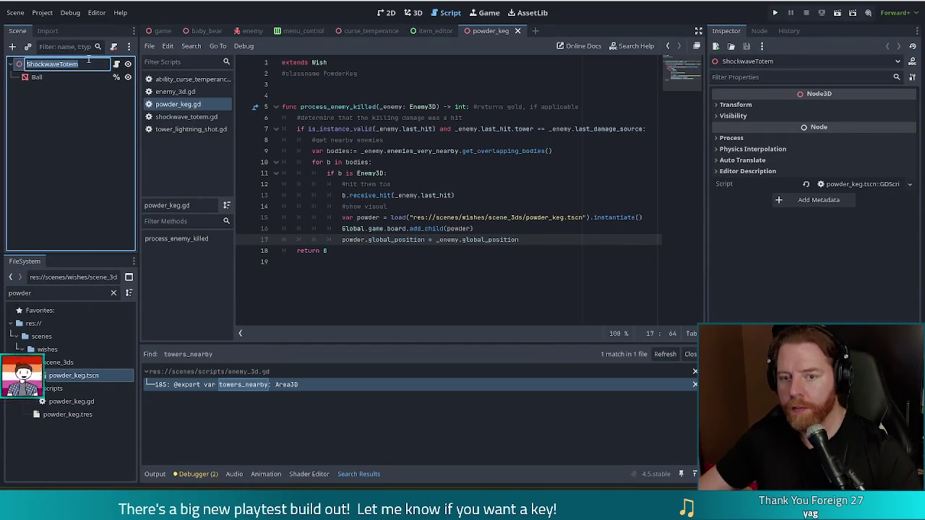
pyautogui.write('PowderKeg')
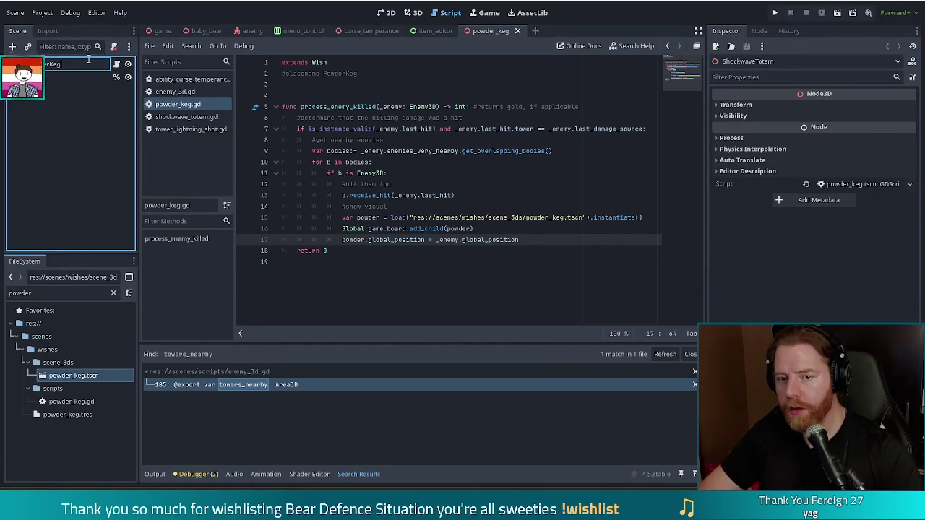
# Step: Detach the PowderKeg root's script, save the scene, and run the project
pyautogui.rightClick(79, 64)
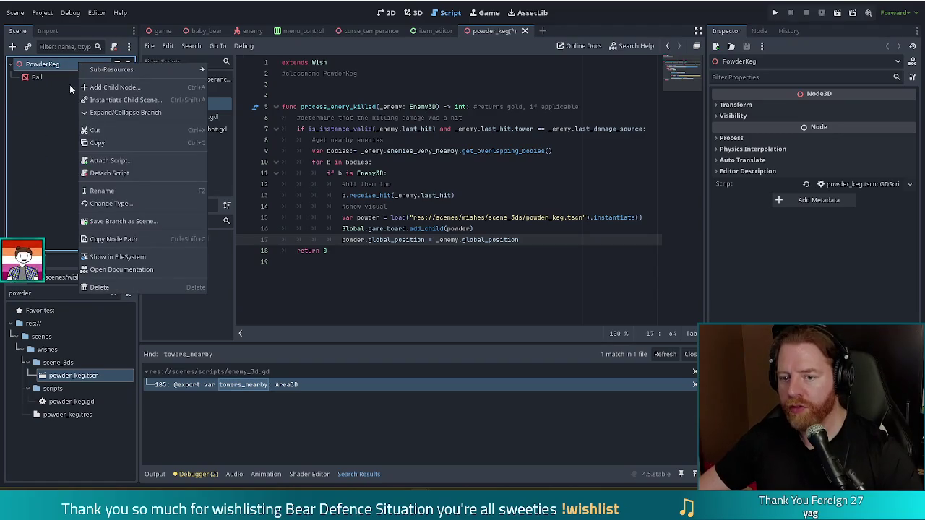
pyautogui.click(123, 174)
pyautogui.hotkey('ctrl', 's')
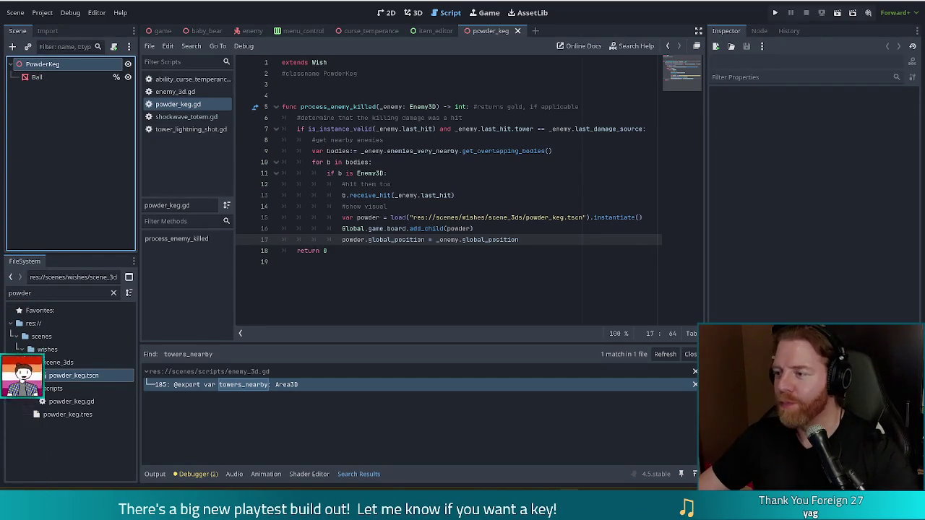
pyautogui.click(774, 14)
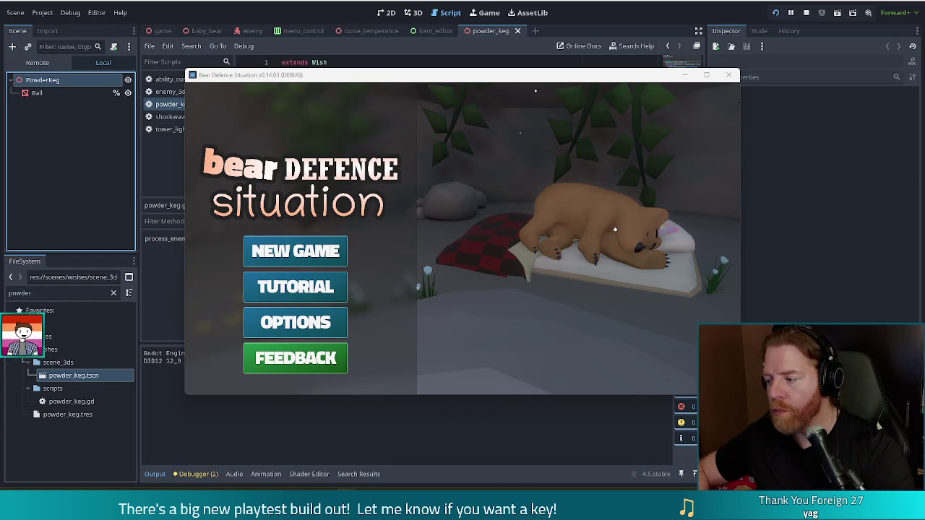
# Step: Start a new game from the Bear Defence Situation title menu
pyautogui.click(302, 249)
# Step: Grant the powder keg wish with the console command 'add_wish powder_keg'
pyautogui.press('`')
pyautogui.write('add_w')
pyautogui.press('BackSpace')
pyautogui.press('BackSpace')
pyautogui.write('_wish powde')
pyautogui.press('BackSpace')
pyautogui.press('BackSpace')
pyautogui.write('der_ke')
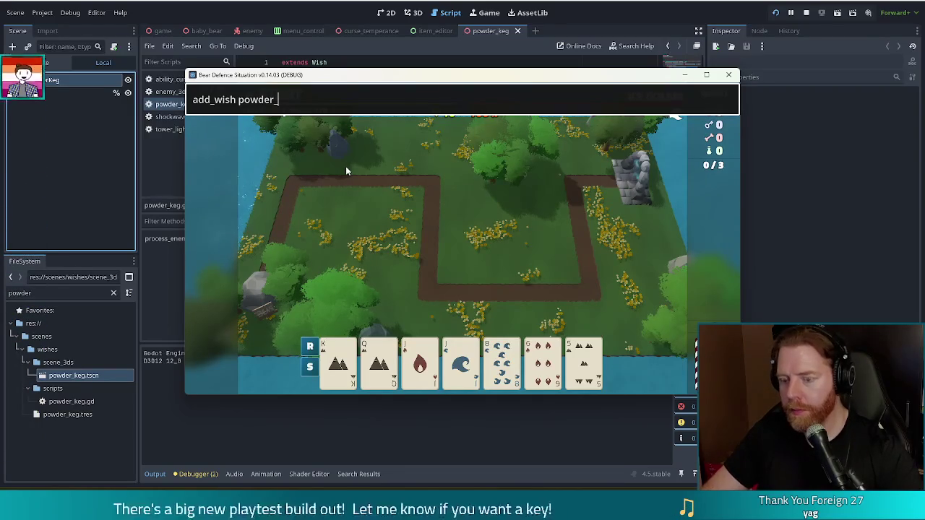
pyautogui.write('g')
pyautogui.press('Return')
# Step: Play Jack of Fire and Jack of Water as a Ballista Tower right of centre, start the wave, then pause
pyautogui.click(420, 362)
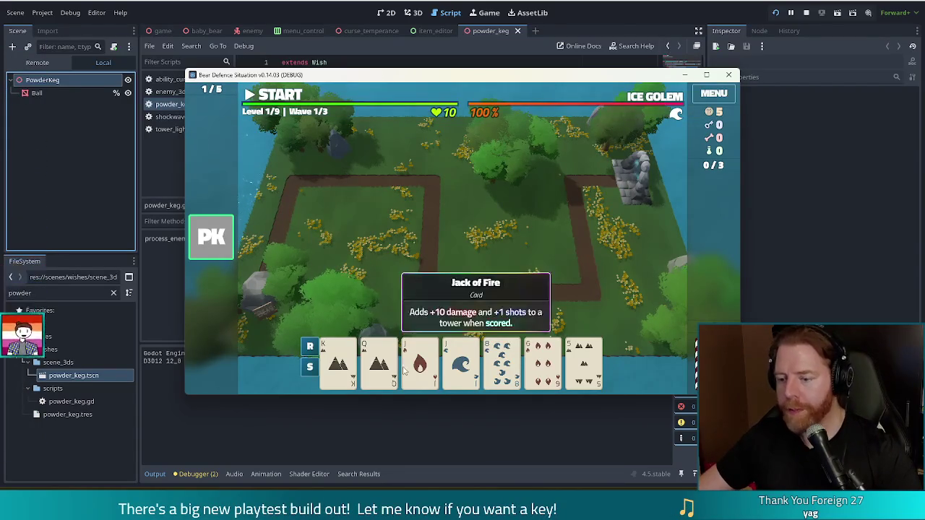
pyautogui.click(460, 361)
pyautogui.click(423, 309)
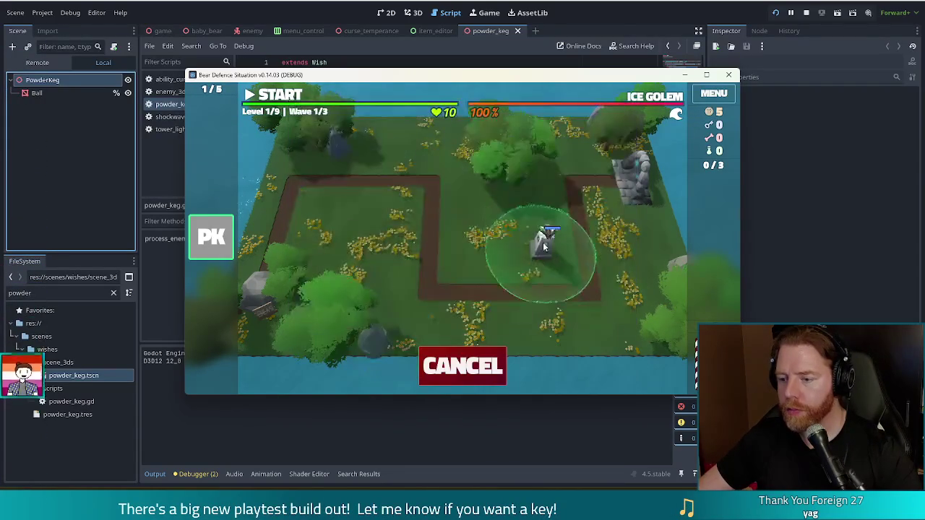
pyautogui.click(550, 249)
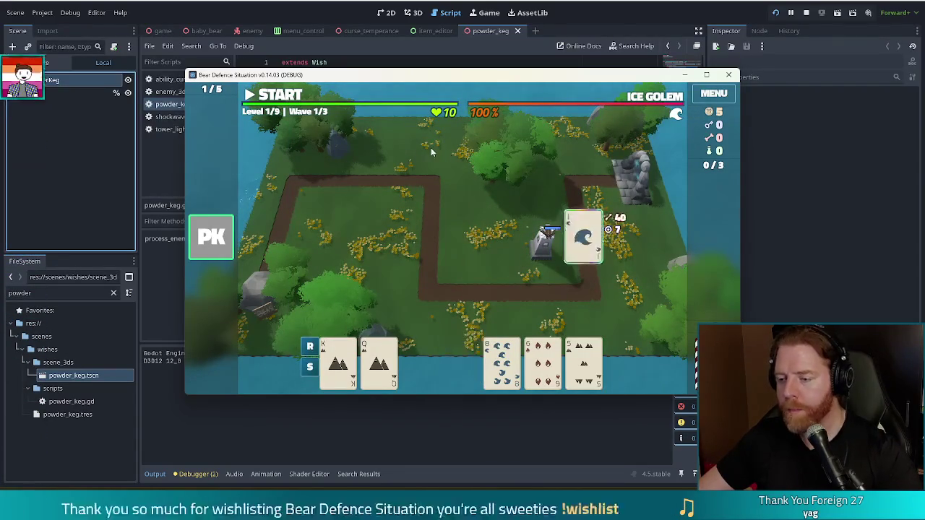
pyautogui.click(277, 97)
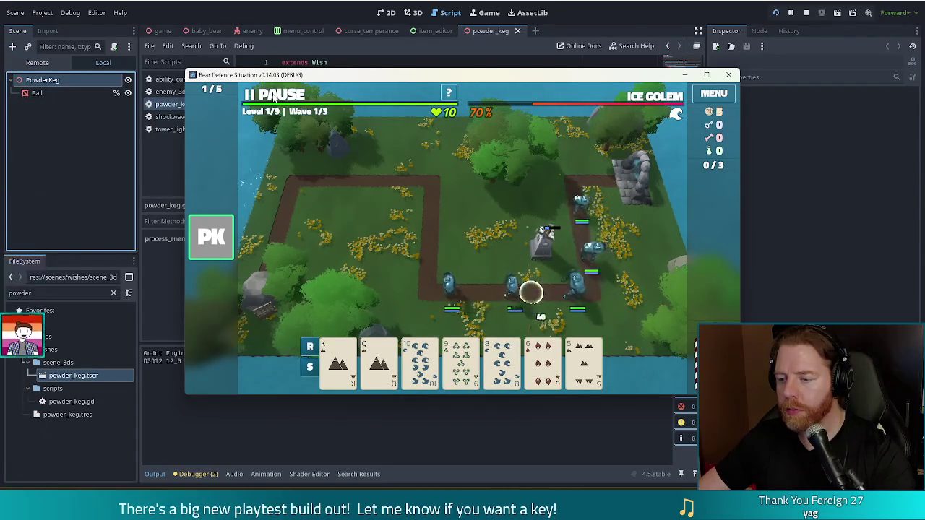
pyautogui.click(274, 99)
# Step: Discard the 6 of Fire and other unwanted cards for new ones
pyautogui.click(543, 361)
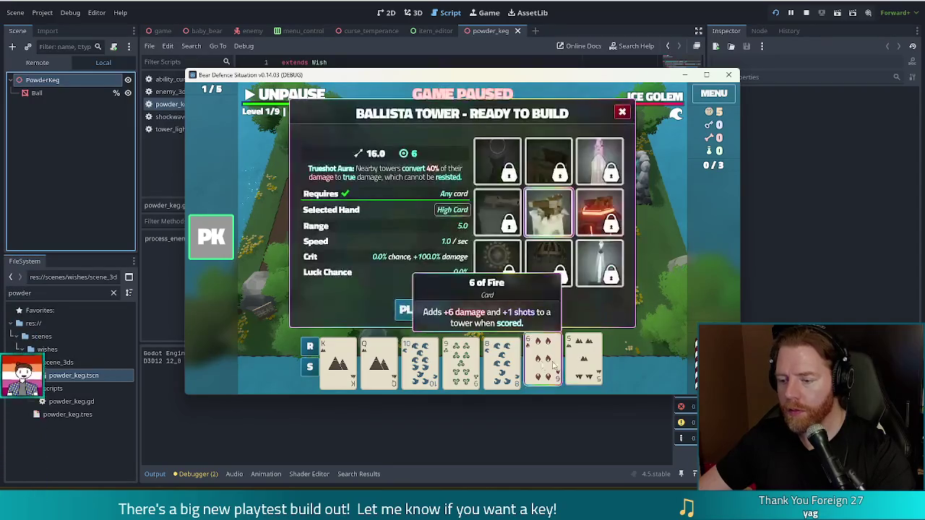
pyautogui.click(489, 309)
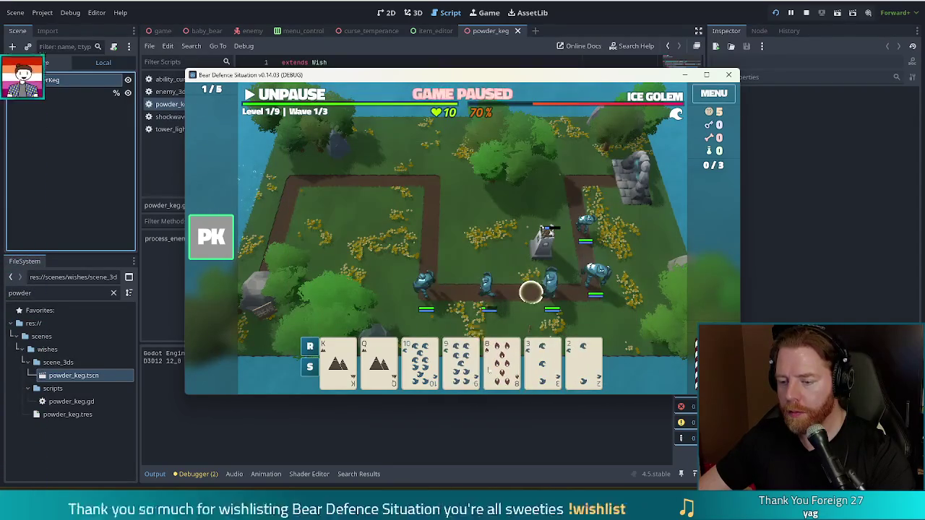
pyautogui.click(583, 361)
pyautogui.click(493, 309)
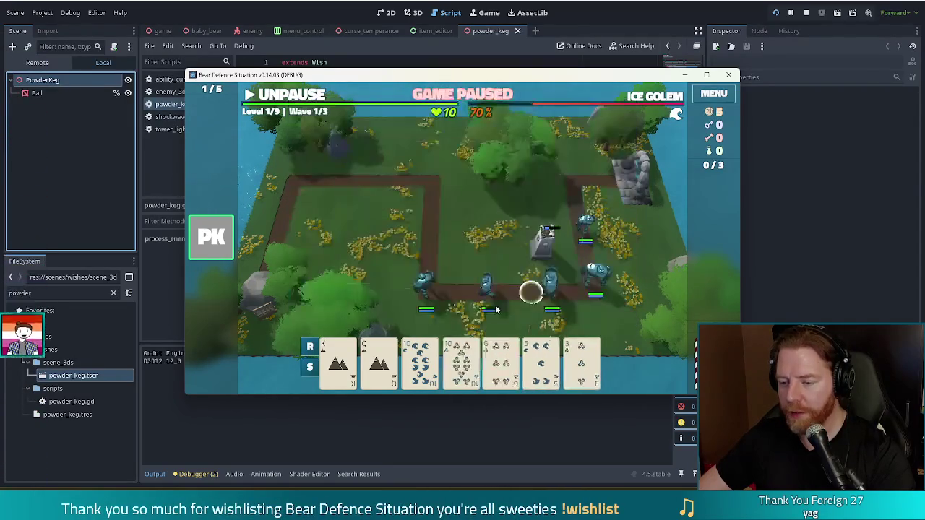
pyautogui.click(490, 309)
pyautogui.click(488, 309)
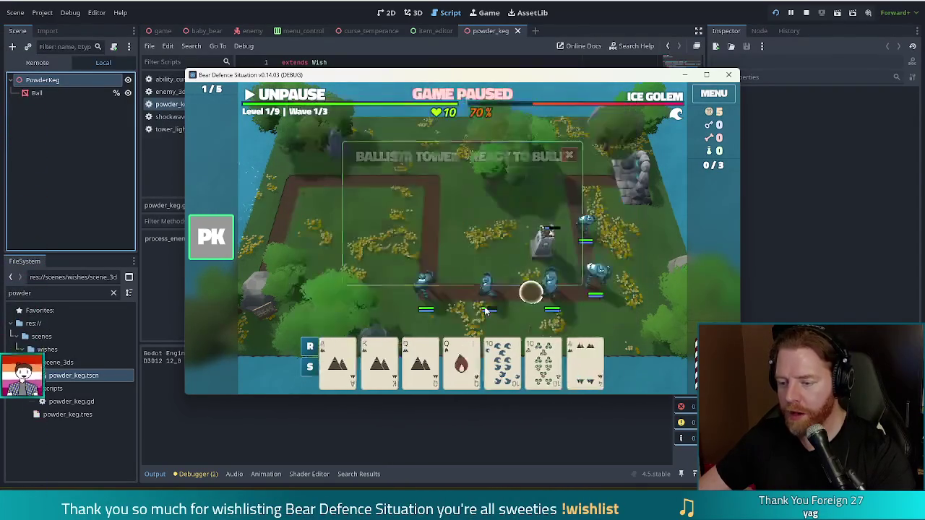
# Step: Build a second ballista from the Queen of Earth and Queen of Fire pair, let the wave run, then stop the test
pyautogui.click(419, 361)
pyautogui.click(460, 361)
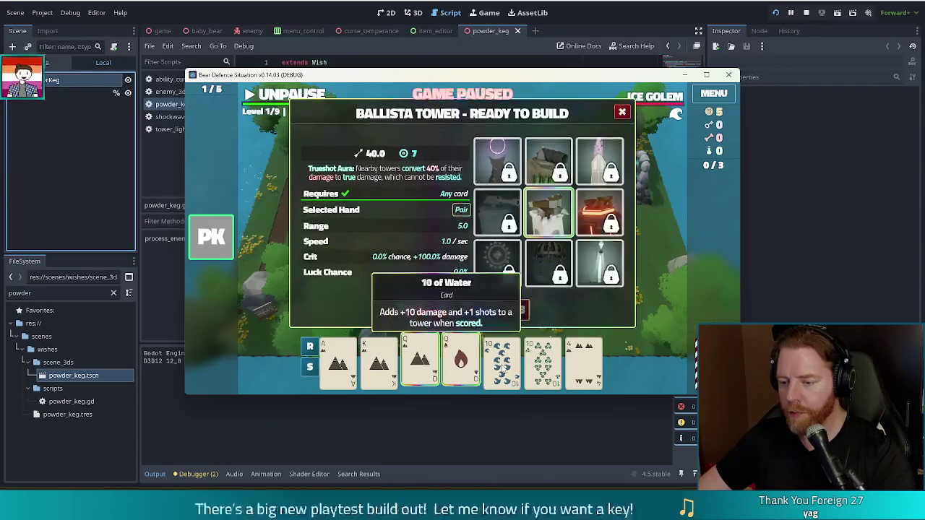
pyautogui.click(423, 309)
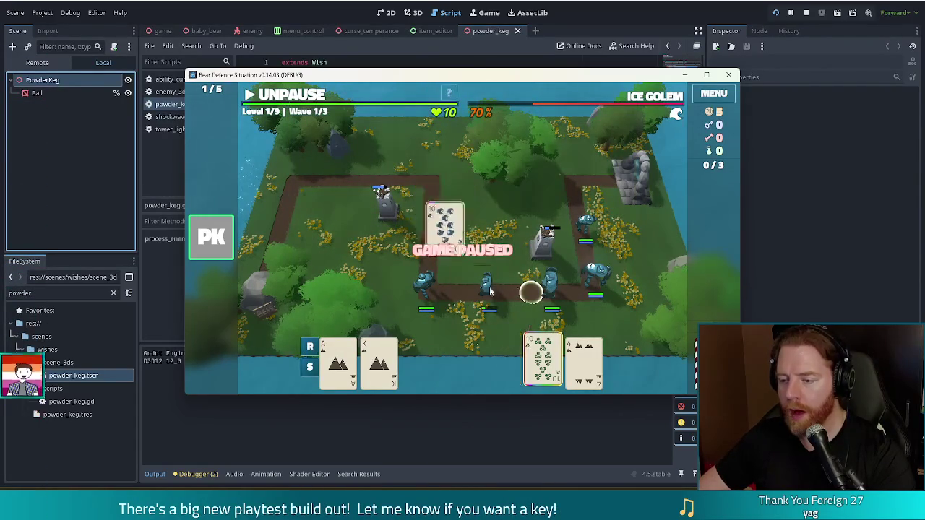
pyautogui.press('space')
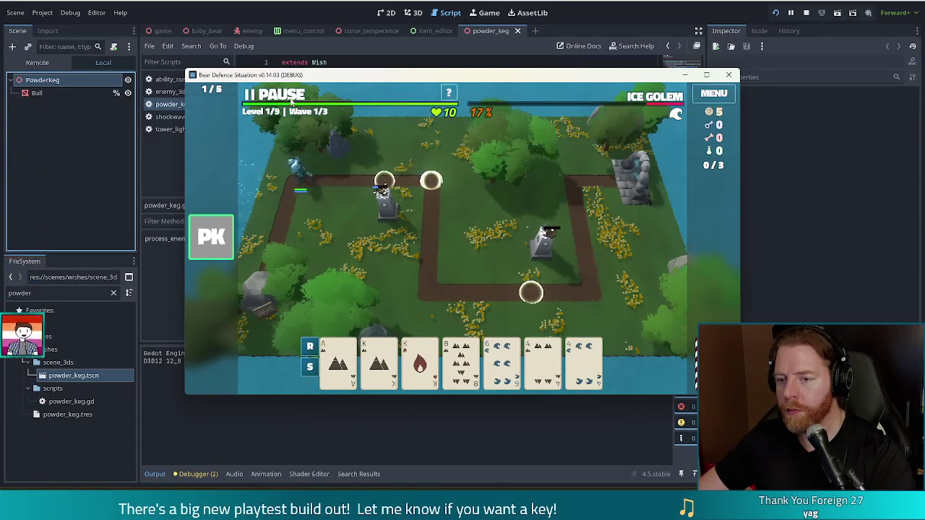
pyautogui.press('space')
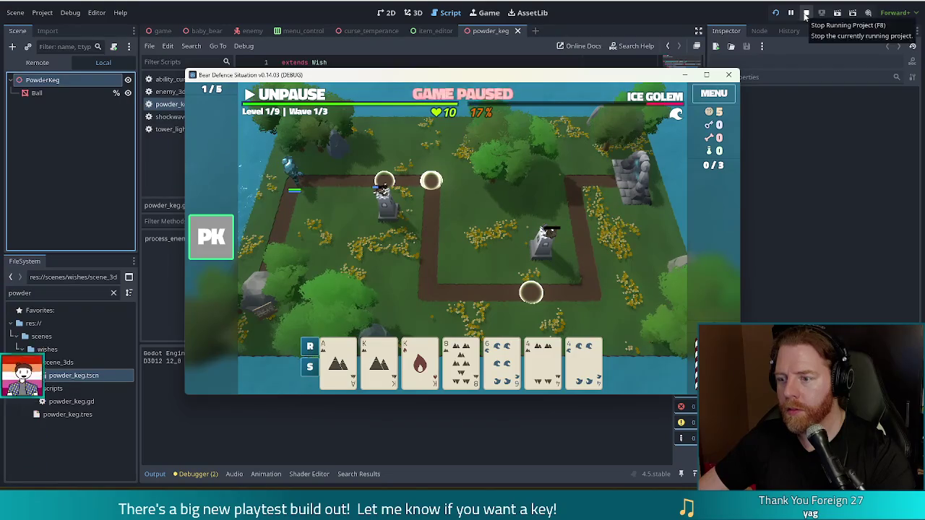
pyautogui.click(807, 12)
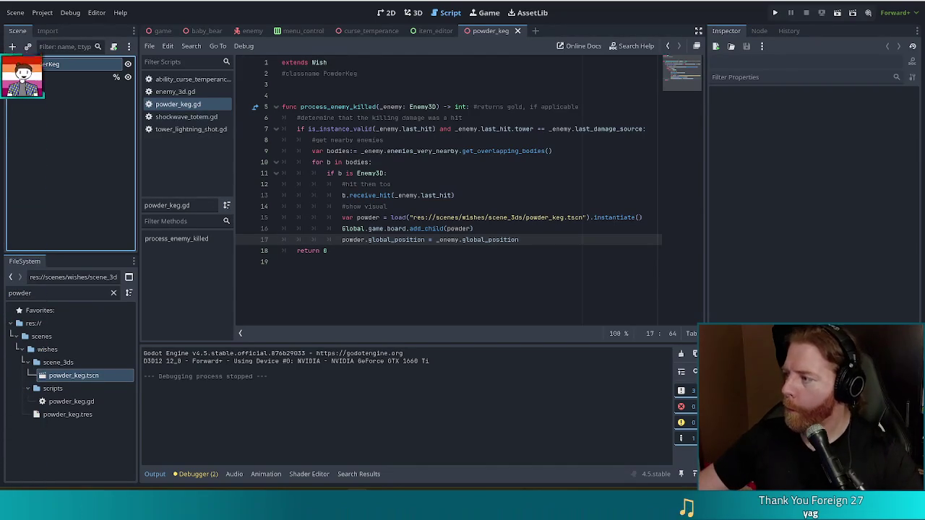
pyautogui.click(426, 217)
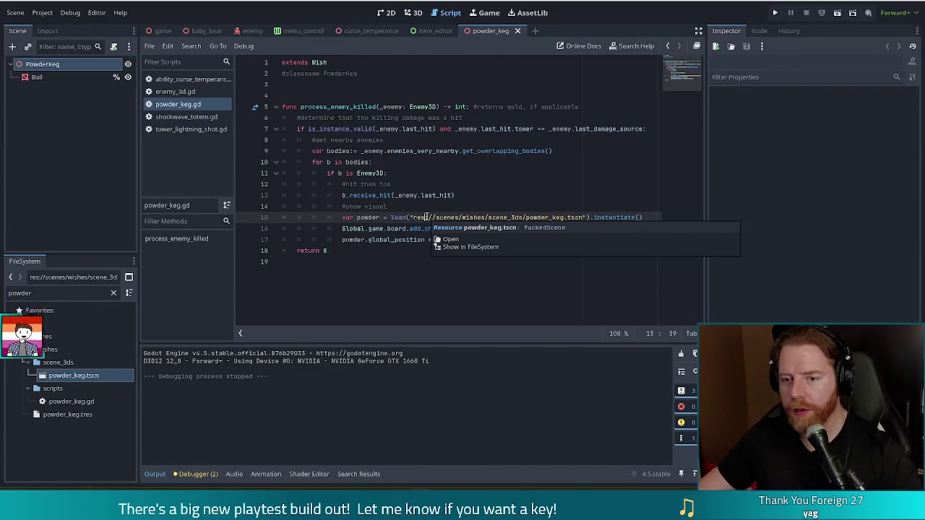
pyautogui.press('Escape')
pyautogui.click(182, 117)
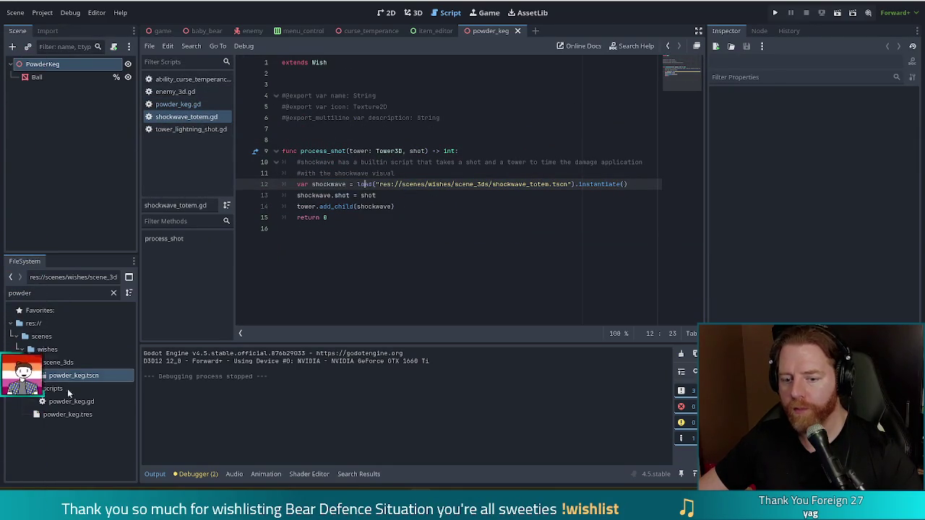
# Step: Open shockwave_totem.tscn via the 'shockwa' filter and show its built-in script
pyautogui.hotkey('ctrl', 'f')
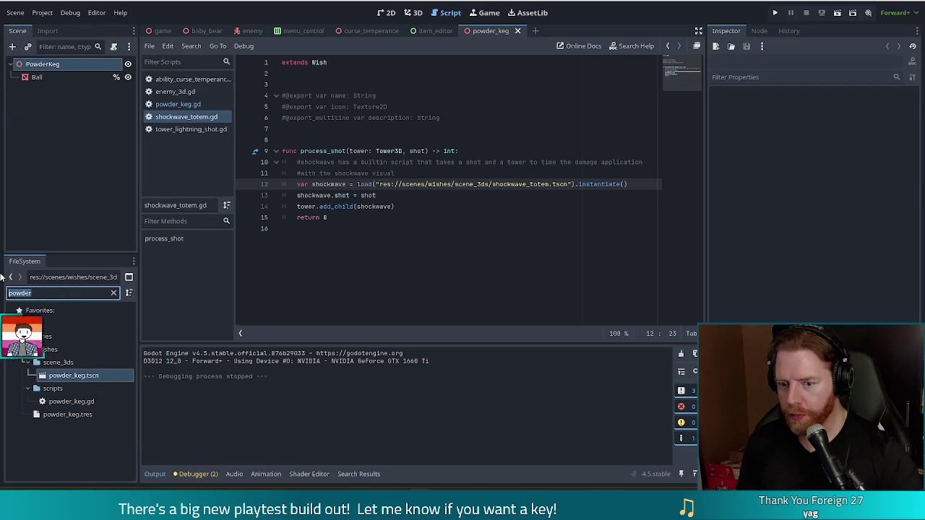
pyautogui.write('shocke')
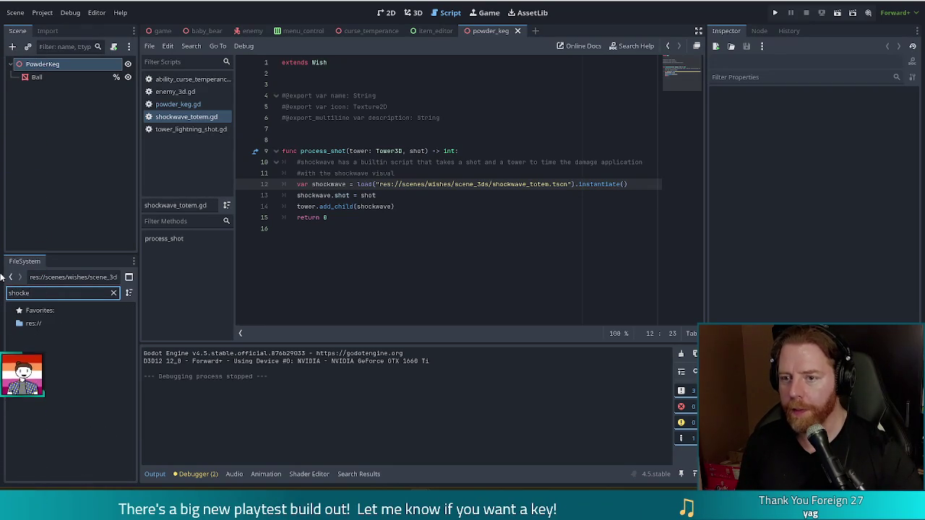
pyautogui.press('BackSpace')
pyautogui.write('wa')
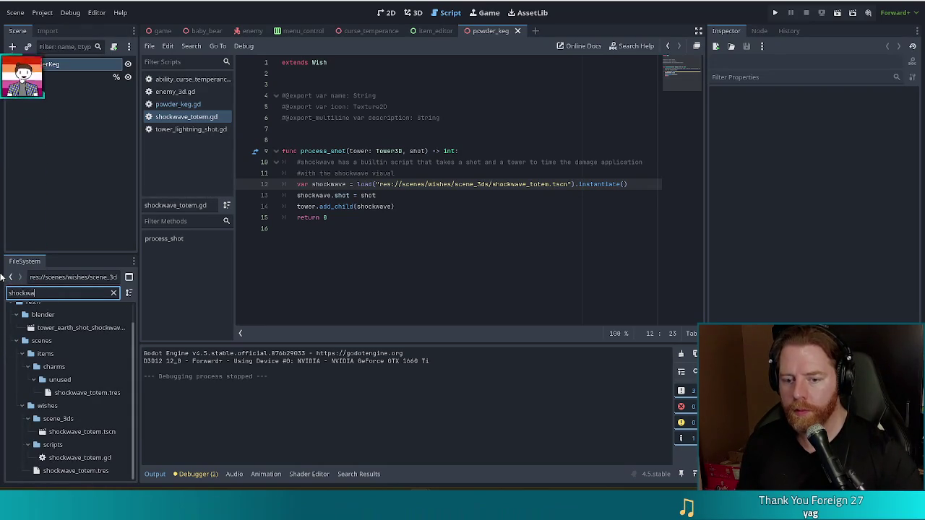
pyautogui.doubleClick(82, 431)
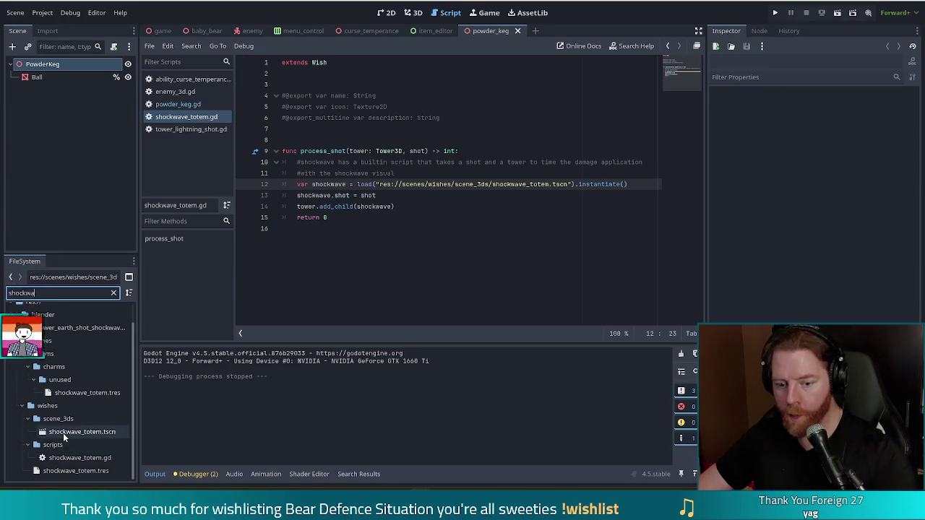
pyautogui.click(116, 64)
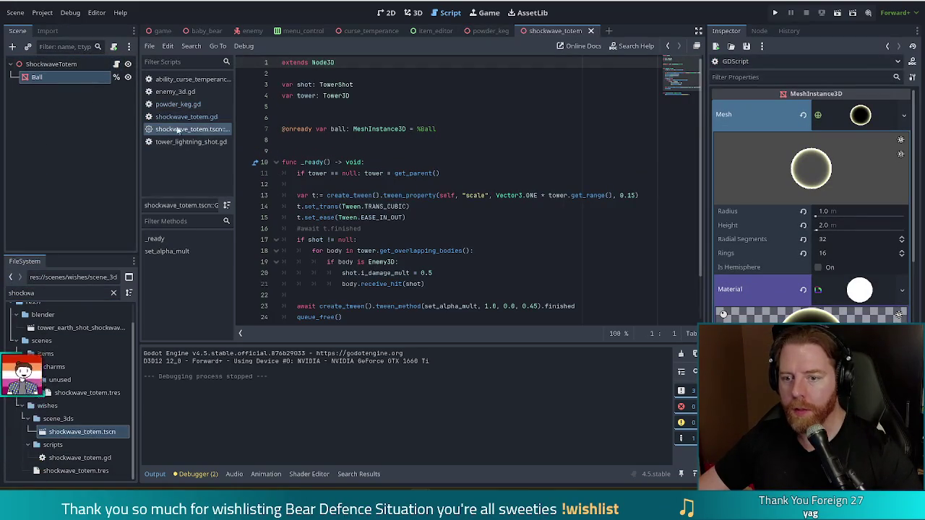
# Step: Select the tween, damage and fade code, then go back to the last line of powder_keg.gd
pyautogui.click(374, 172)
pyautogui.click(404, 239)
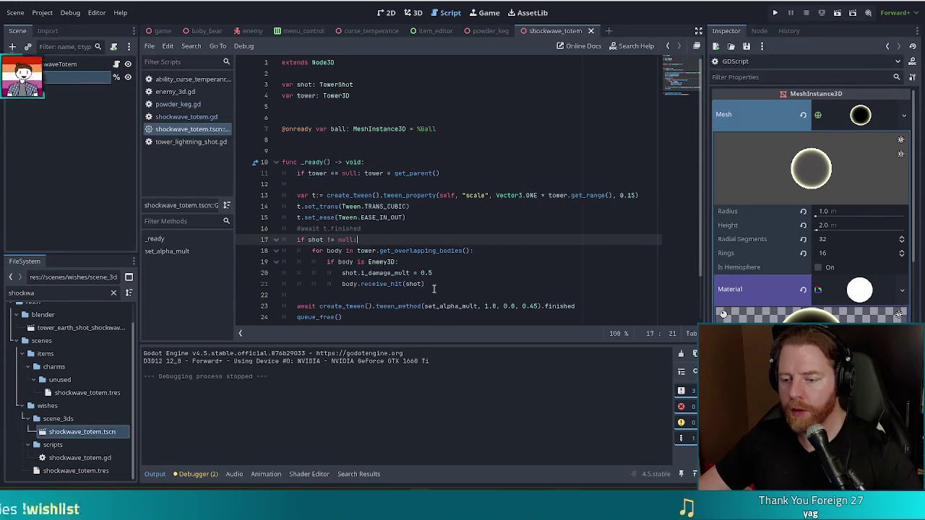
pyautogui.scroll(-2, 506, 267)
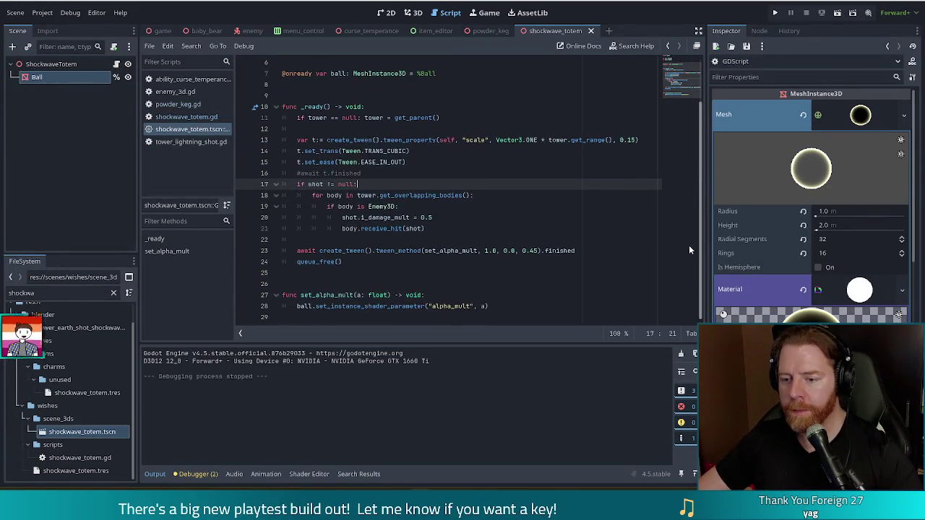
pyautogui.click(408, 258)
pyautogui.moveTo(499, 308)
pyautogui.mouseDown()
pyautogui.moveTo(282, 292)
pyautogui.moveTo(289, 139)
pyautogui.mouseUp()
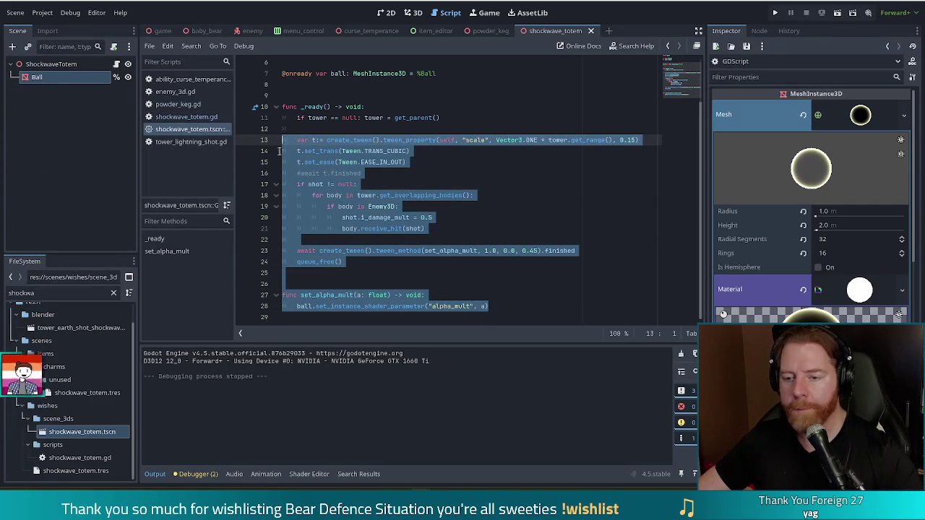
pyautogui.click(187, 106)
pyautogui.click(394, 306)
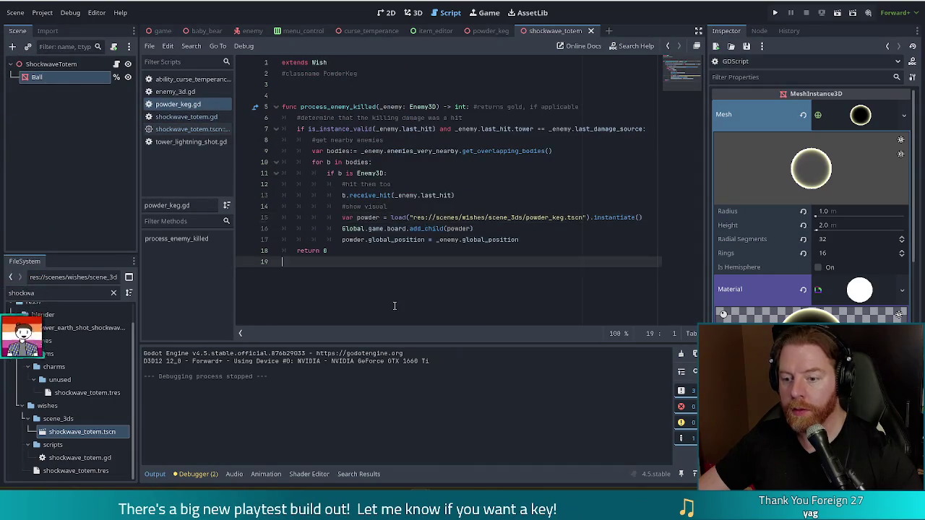
# Step: Paste the shockwave code at the end of powder_keg.gd, cut the tween block out, and remove the blank lines
pyautogui.write('var t:= create_tween().tween_property(self, "scale", Vector3.ONE * tower.get_range(), 0.15) \tt.set_trans(Tween.TRANS_CUBIC) \tt.set_ease(Tween.EASE_IN_OUT) \t#await t.finished \tif shot != null: \t\tfor body in tower.get_overlapping_bodies(): \t\t\tif body is Enemy3D: \t\t\t\tshot.i_damage_mult = 0.5 \t\t\t\tbody.receive_hit(shot)  \tawait create_tween().tween_method(set_alpha_mult, 1.0, 0.0, 0.45).finished \tqueue_free()   func set_alpha_mult(a: float) -> void: \tball.set_instance_shader_parameter("alpha_mult", a)')
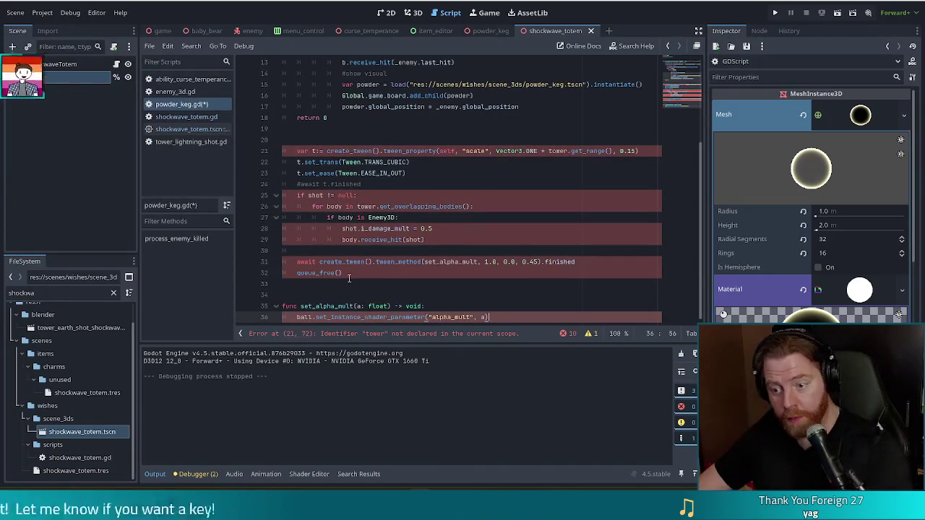
pyautogui.moveTo(347, 275)
pyautogui.mouseDown()
pyautogui.moveTo(506, 152)
pyautogui.moveTo(289, 154)
pyautogui.mouseUp()
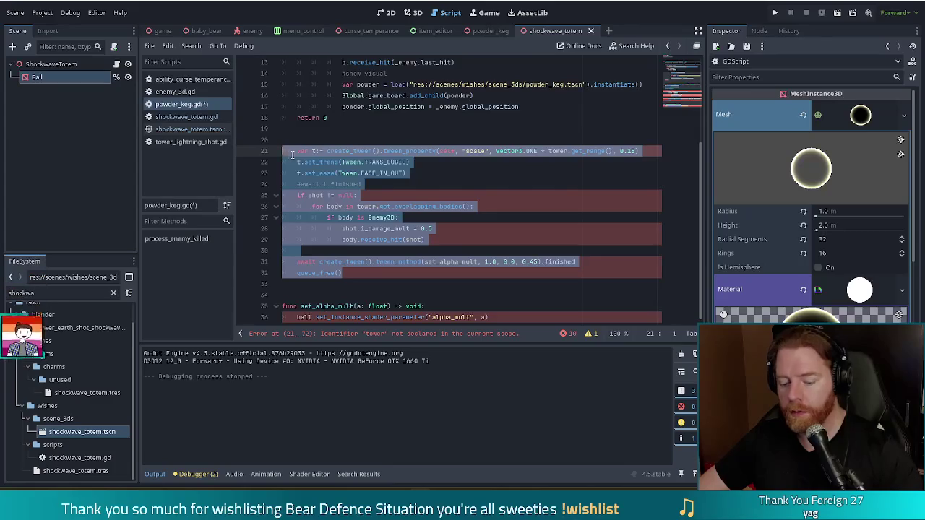
pyautogui.press('BackSpace')
pyautogui.press('Tab')
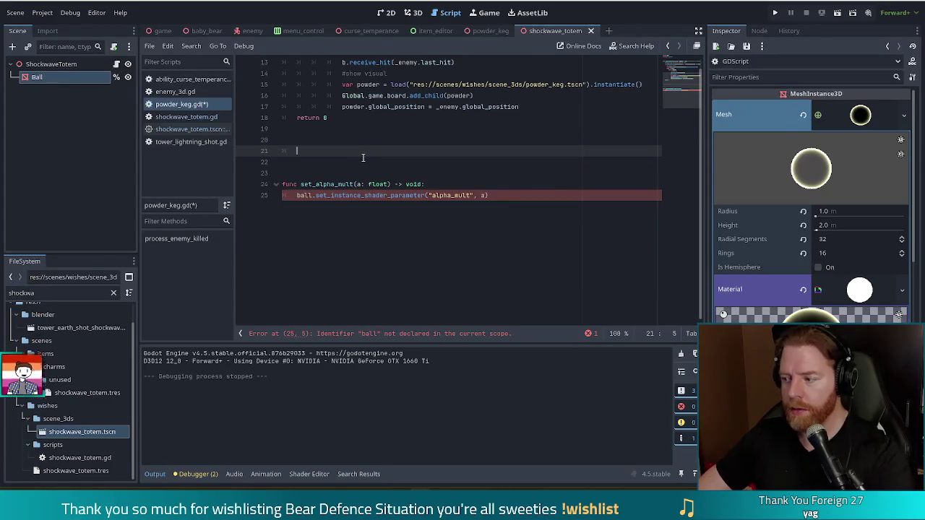
pyautogui.press('BackSpace')
pyautogui.press('BackSpace')
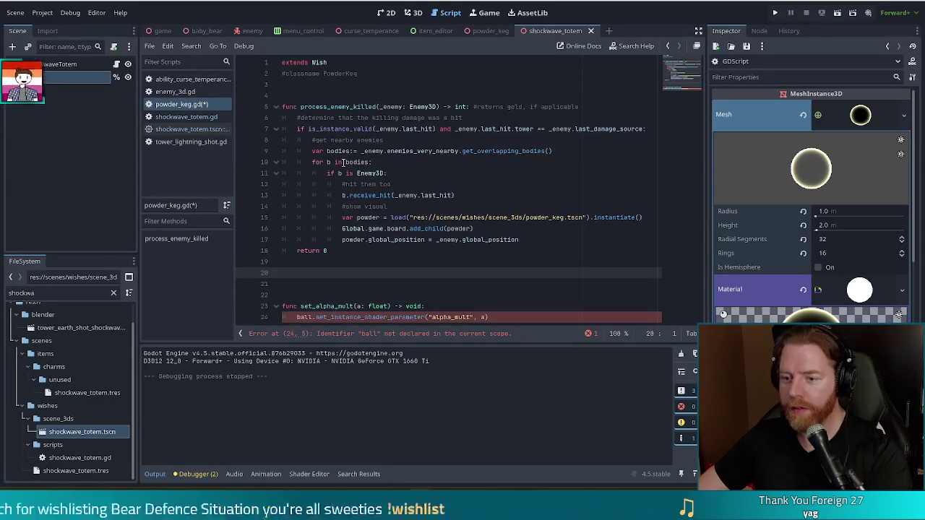
pyautogui.press('BackSpace')
pyautogui.press('BackSpace')
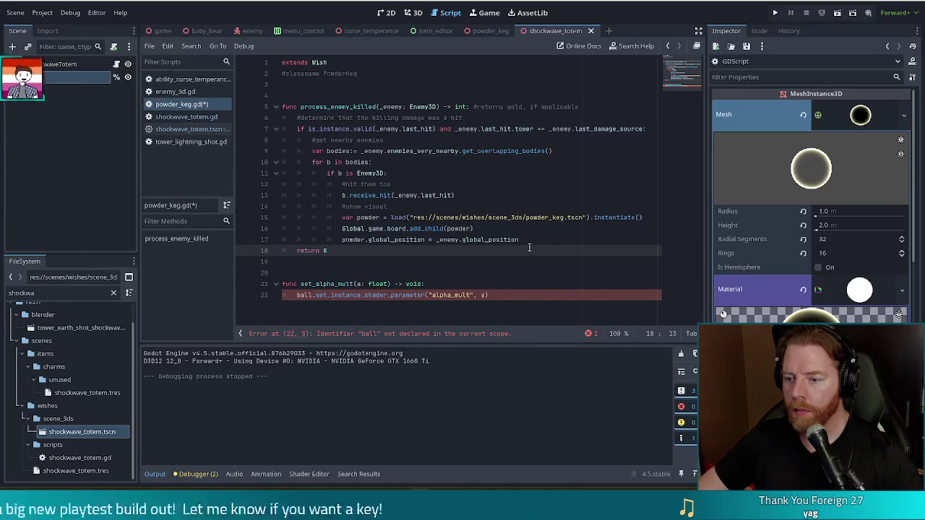
# Step: Paste the tween block above return 0 in process_enemy_killed and indent it to fit
pyautogui.press('Up')
pyautogui.press('End')
pyautogui.press('Return')
pyautogui.hotkey('ctrl', 'v')
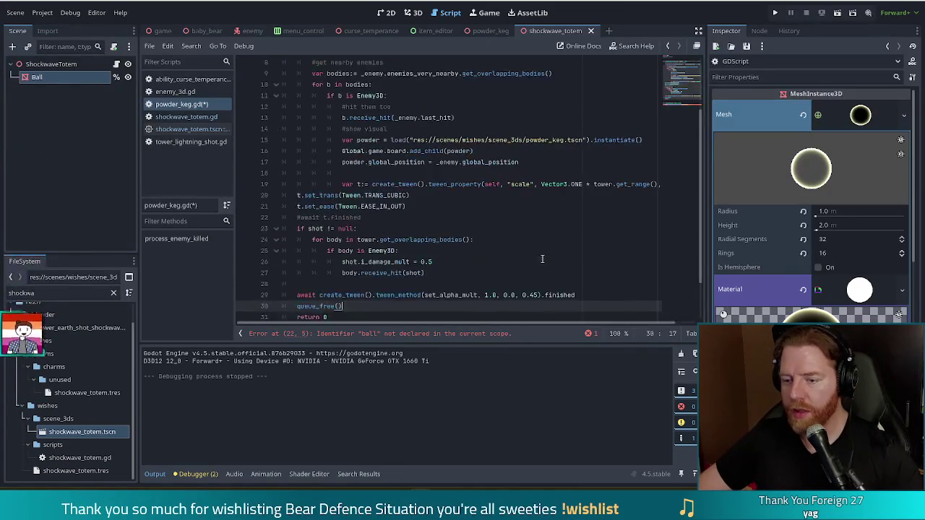
pyautogui.moveTo(339, 194); pyautogui.dragTo(379, 273)
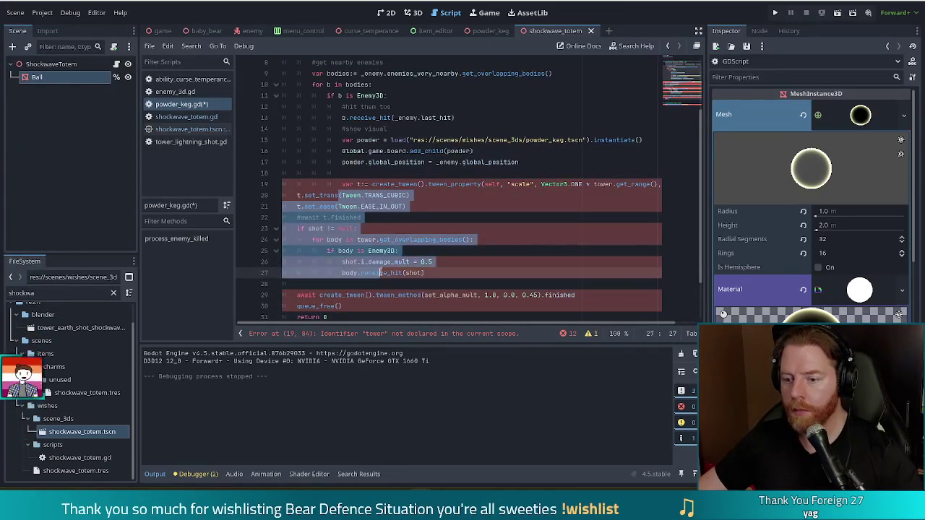
pyautogui.press('Tab')
pyautogui.press('Tab')
pyautogui.press('Tab')
pyautogui.click(361, 173)
pyautogui.click(406, 207)
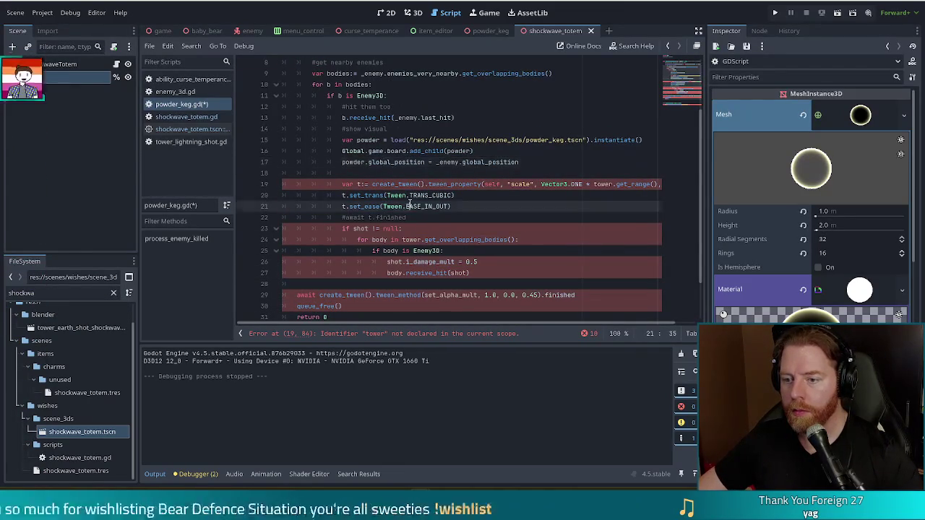
pyautogui.click(404, 185)
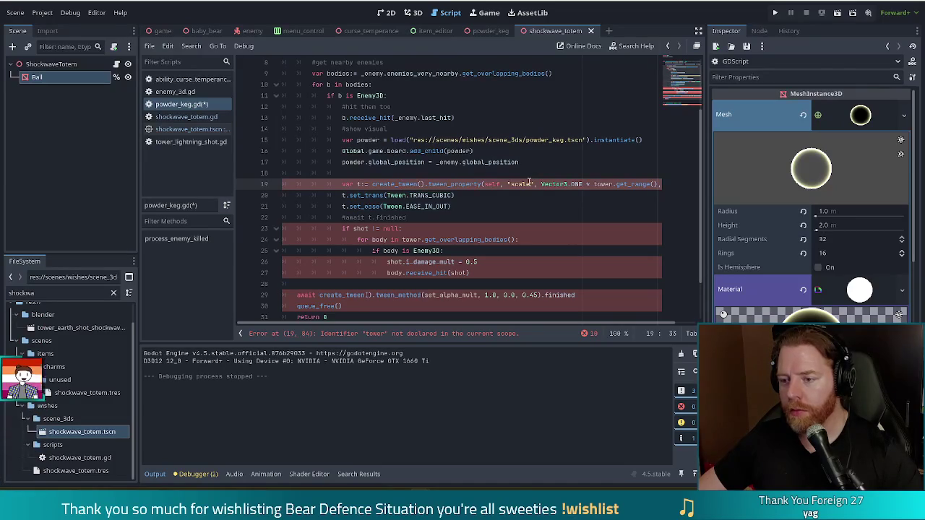
pyautogui.click(532, 163)
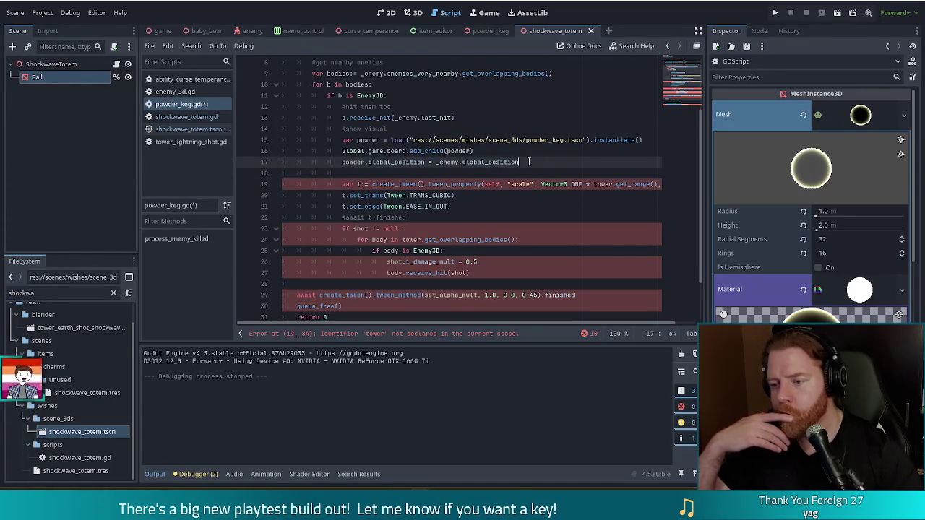
pyautogui.hscroll(2, 459, 321)
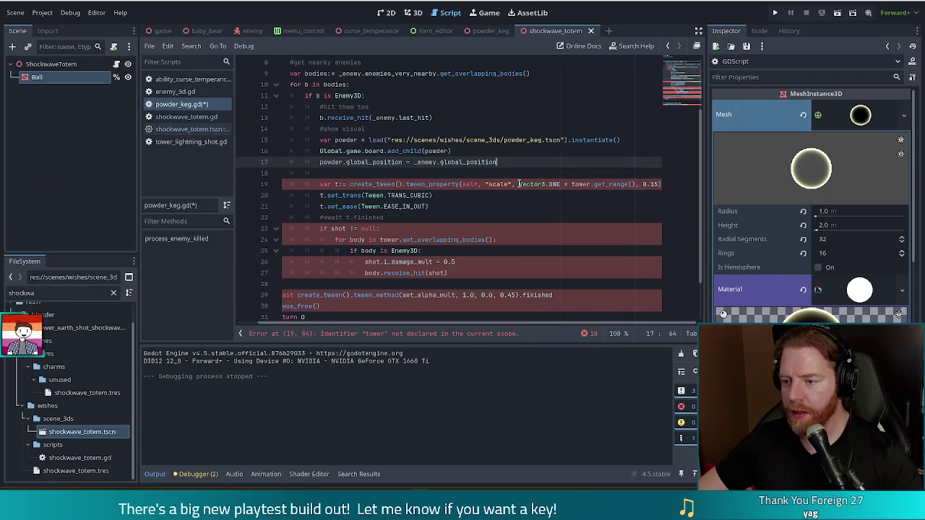
# Step: Replace the tween's tower range call with 2 and its self target with powder
pyautogui.moveTo(572, 183); pyautogui.dragTo(635, 184)
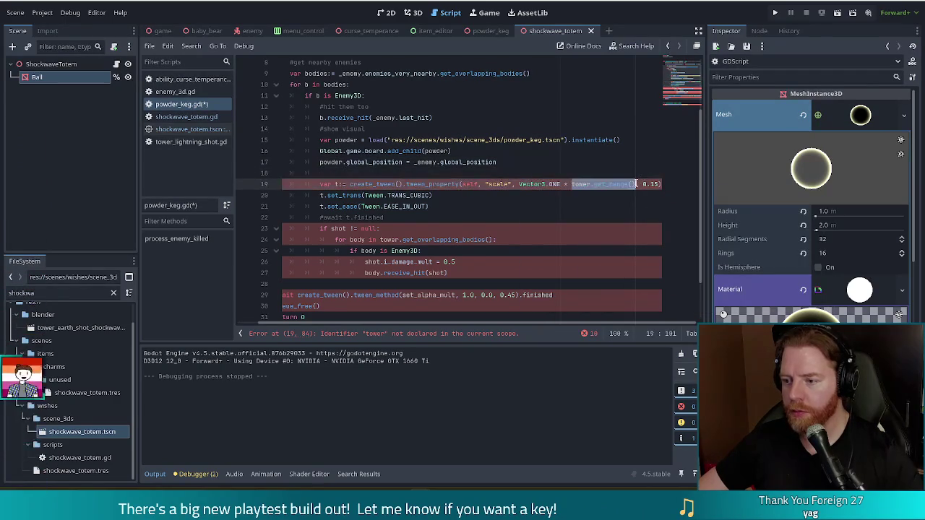
pyautogui.write('2')
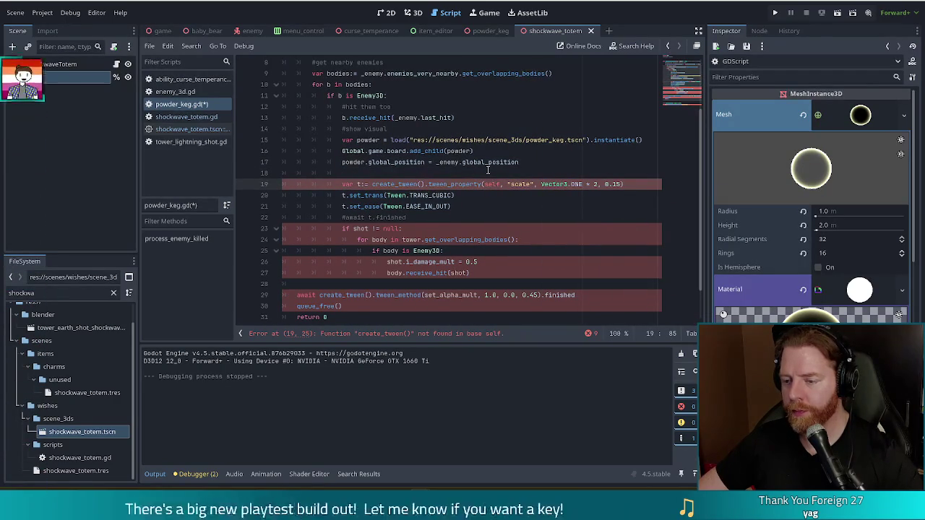
pyautogui.doubleClick(492, 184)
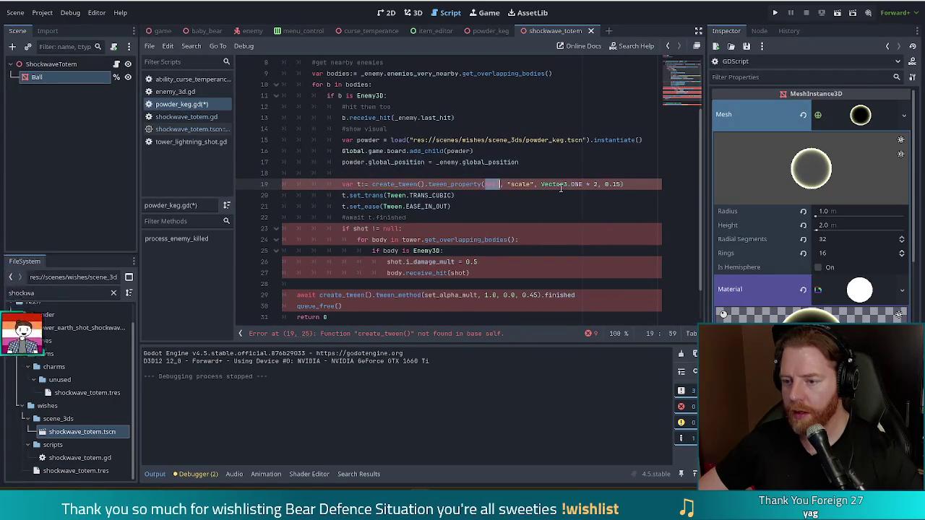
pyautogui.write('powde')
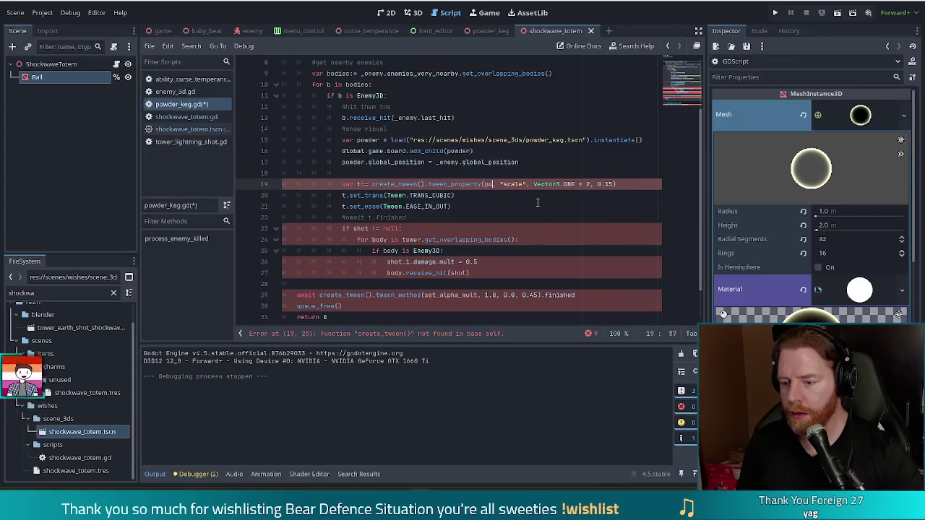
pyautogui.write('r')
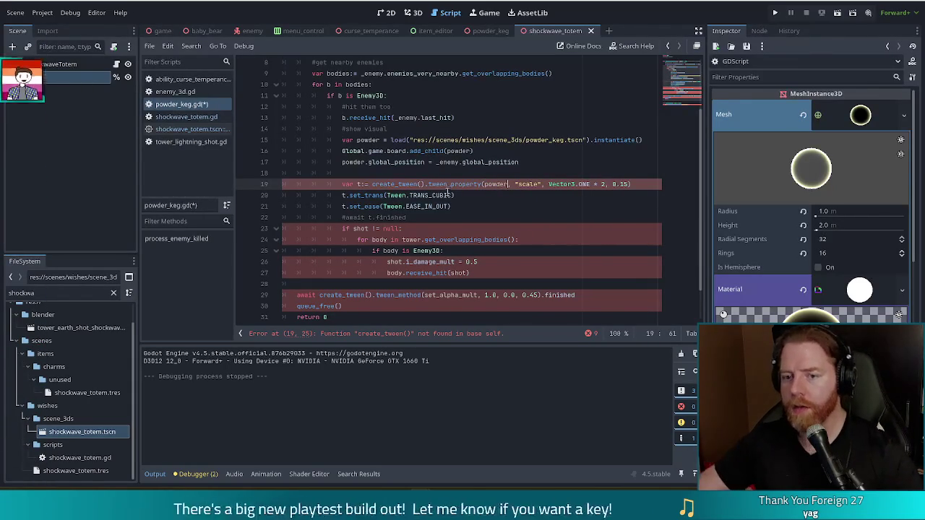
pyautogui.press('Up')
pyautogui.moveTo(682, 94); pyautogui.dragTo(687, 76)
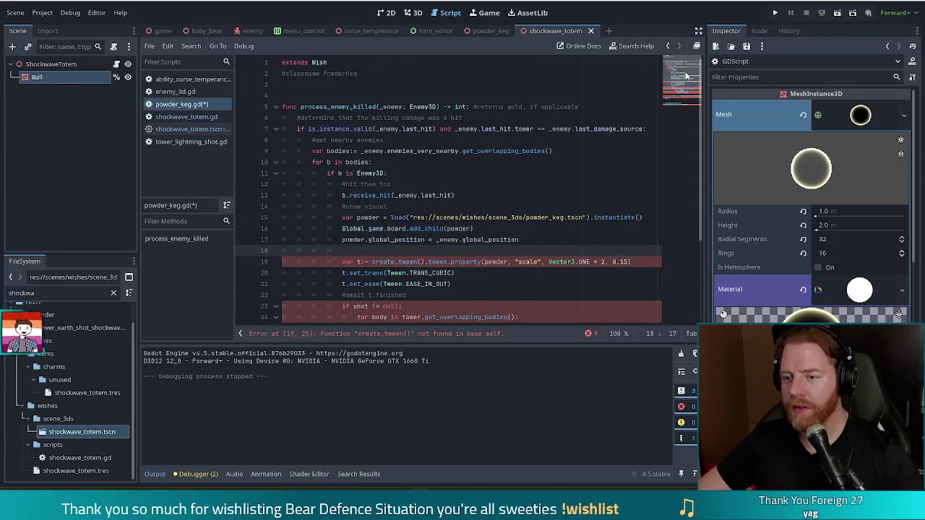
pyautogui.scroll(-3, 413, 166)
pyautogui.click(414, 167)
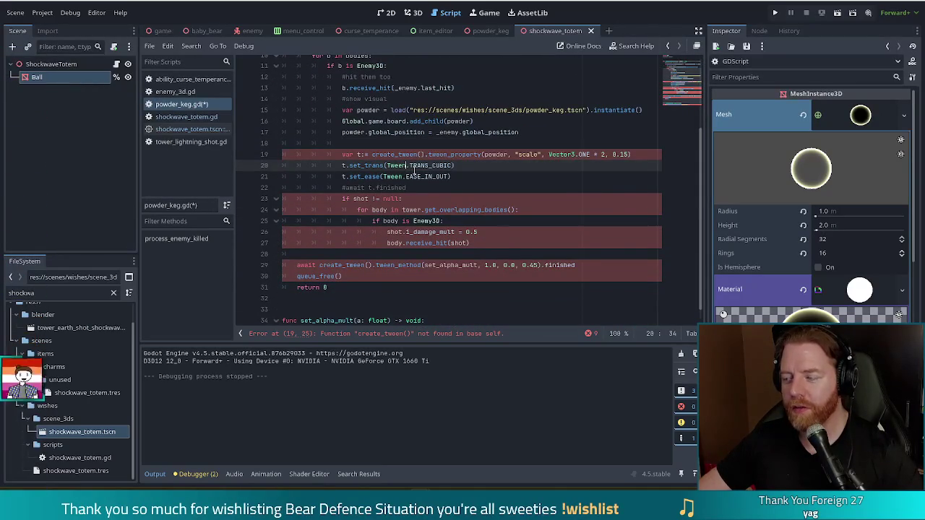
pyautogui.moveTo(414, 170)
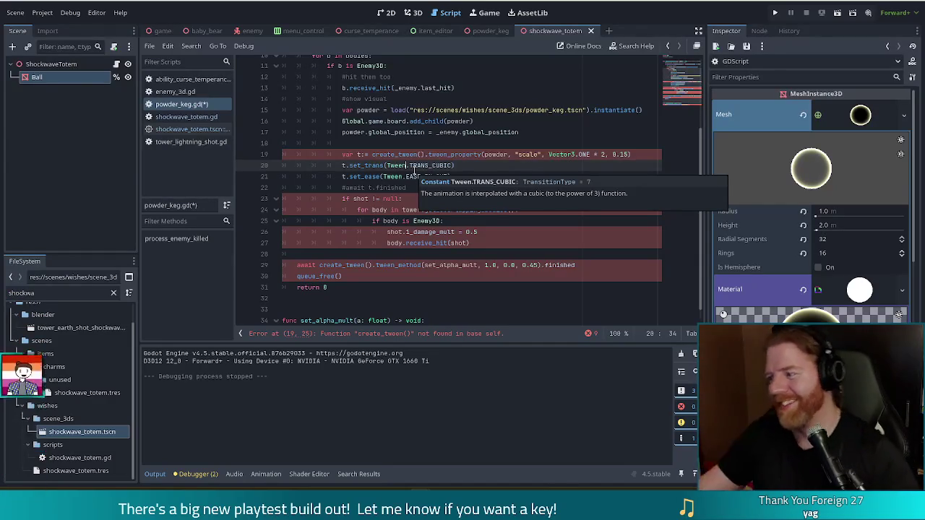
pyautogui.click(357, 209)
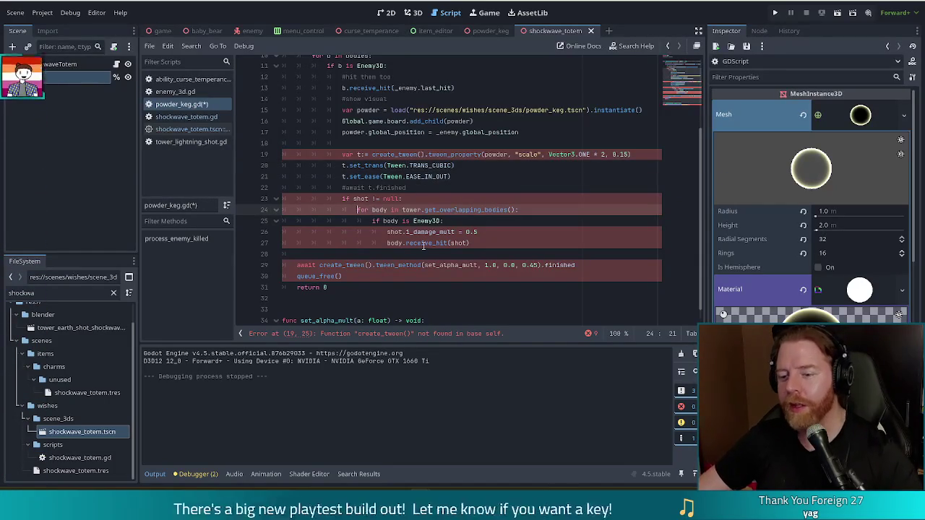
# Step: Undo the tween and set_alpha_mult edits, restore _enemy.global_position on line 17, and save powder_keg.gd
pyautogui.hotkey('ctrl', 'z')
pyautogui.hotkey('ctrl', 'z')
pyautogui.hotkey('ctrl', 'z')
pyautogui.hotkey('ctrl', 'z')
pyautogui.hotkey('ctrl', 'z')
pyautogui.hotkey('ctrl', 'z')
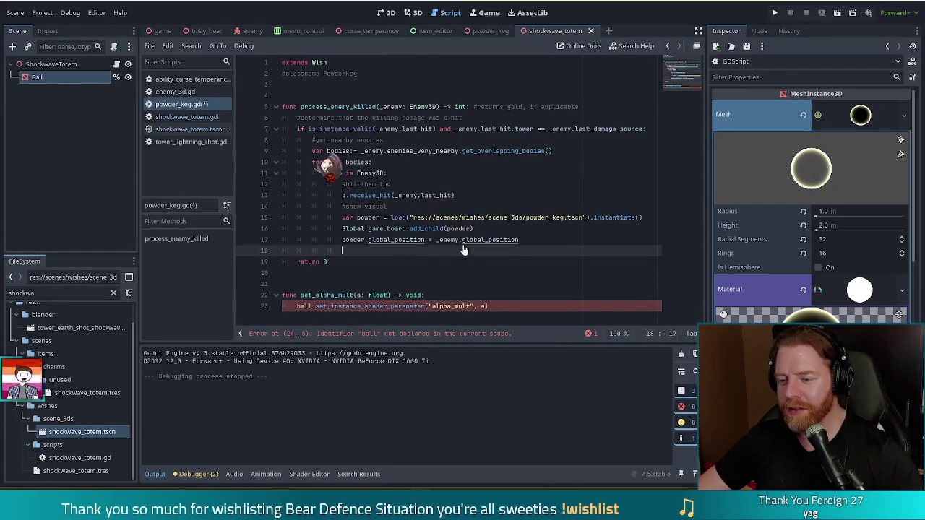
pyautogui.hotkey('ctrl', 'z')
pyautogui.hotkey('ctrl', 'z')
pyautogui.hotkey('ctrl', 'z')
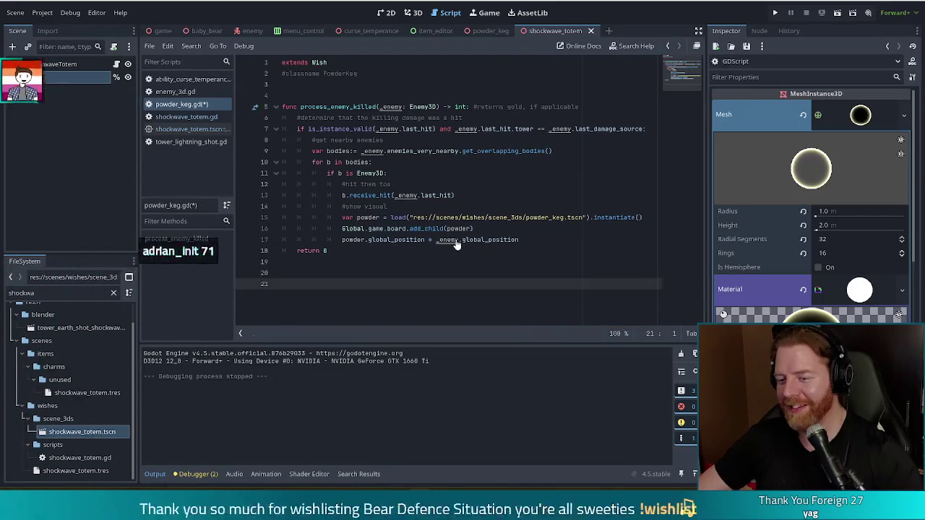
pyautogui.hotkey('ctrl', 'z')
pyautogui.hotkey('ctrl', 'z')
pyautogui.hotkey('ctrl', 'z')
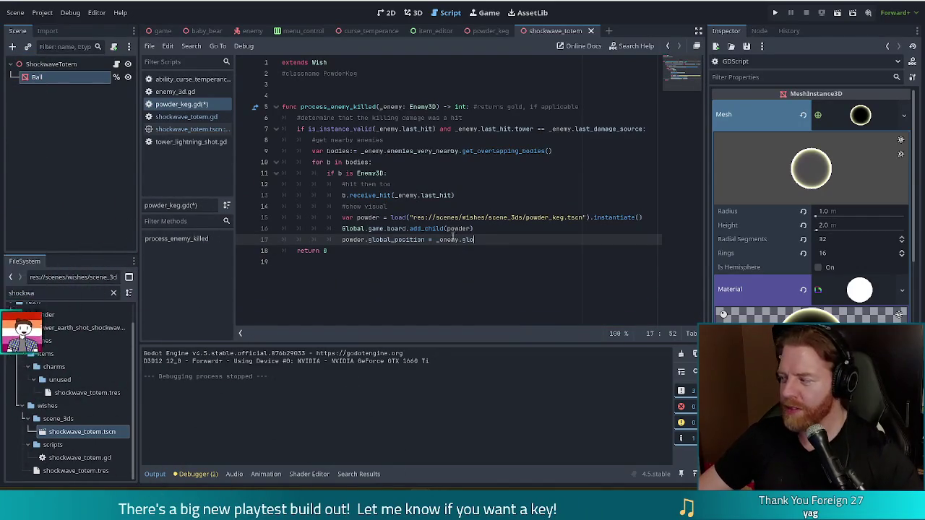
pyautogui.hotkey('ctrl', 'y')
pyautogui.hotkey('ctrl', 's')
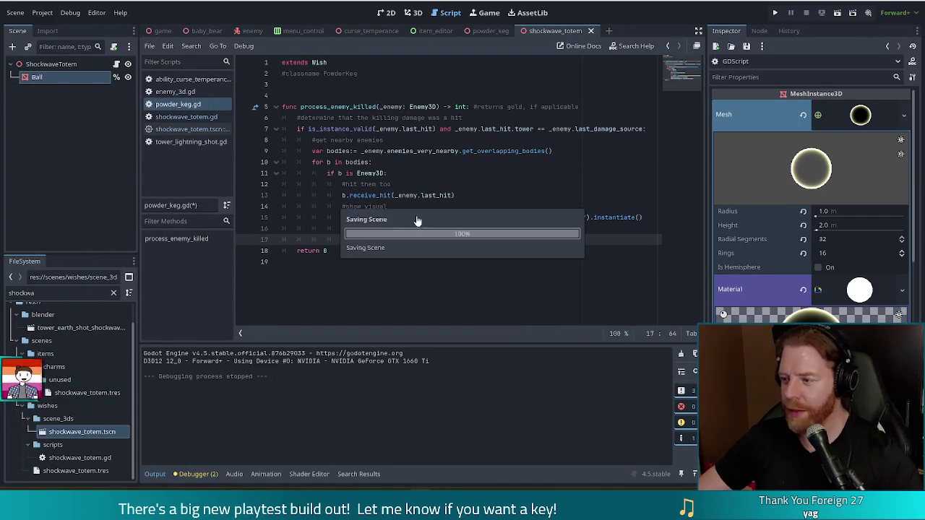
pyautogui.moveTo(416, 216)
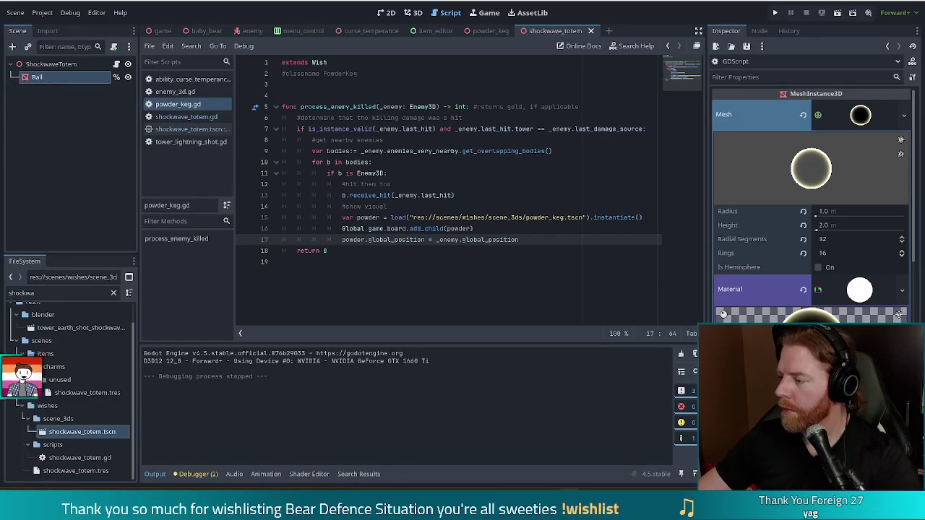
# Step: Switch to the powder_keg scene tab and undo Detach Script to restore PowderKeg's built-in script
pyautogui.click(528, 247)
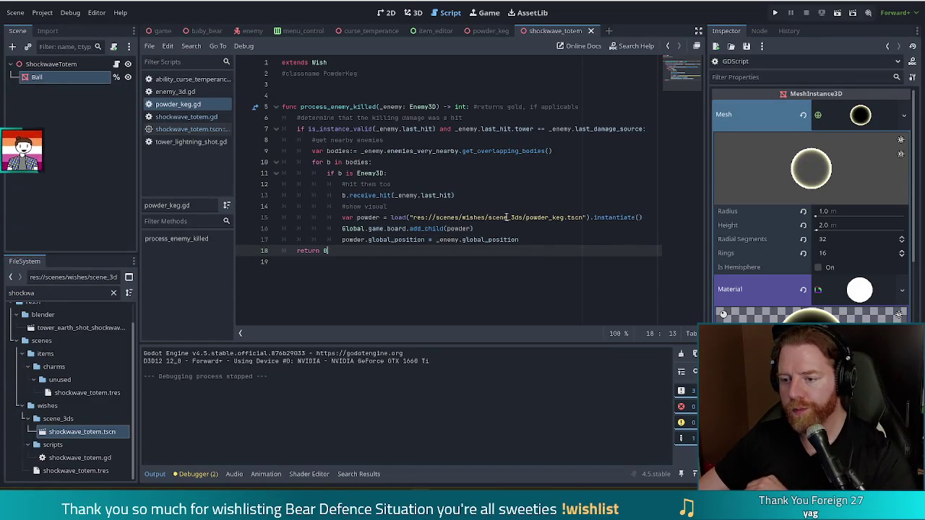
pyautogui.click(546, 239)
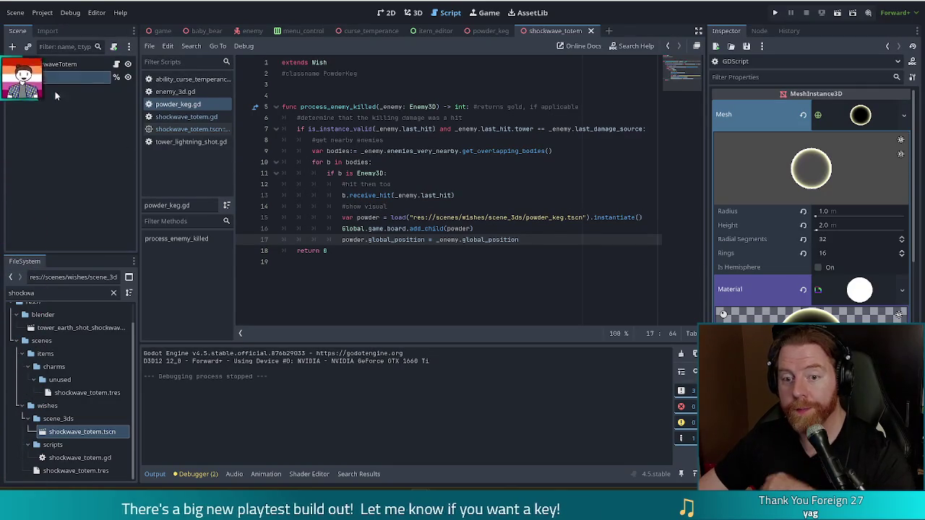
pyautogui.click(69, 66)
pyautogui.click(489, 30)
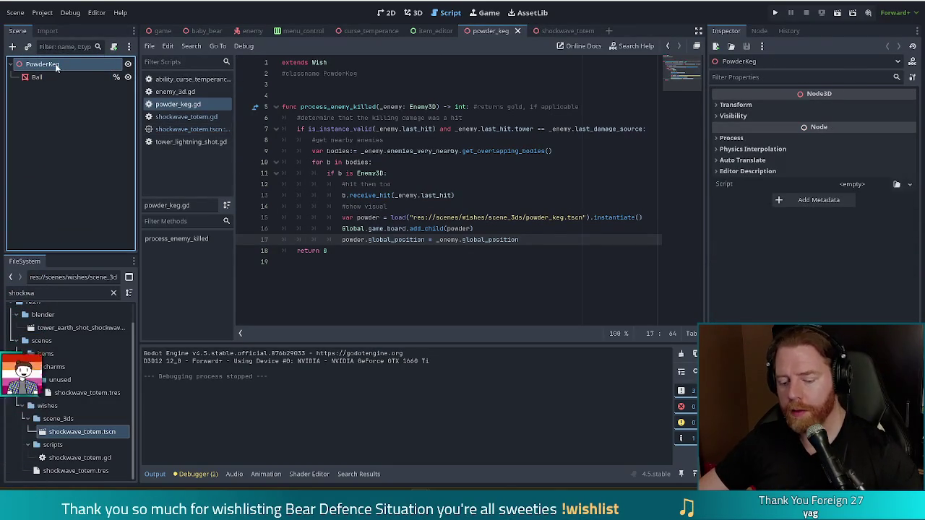
pyautogui.hotkey('ctrl', 'z')
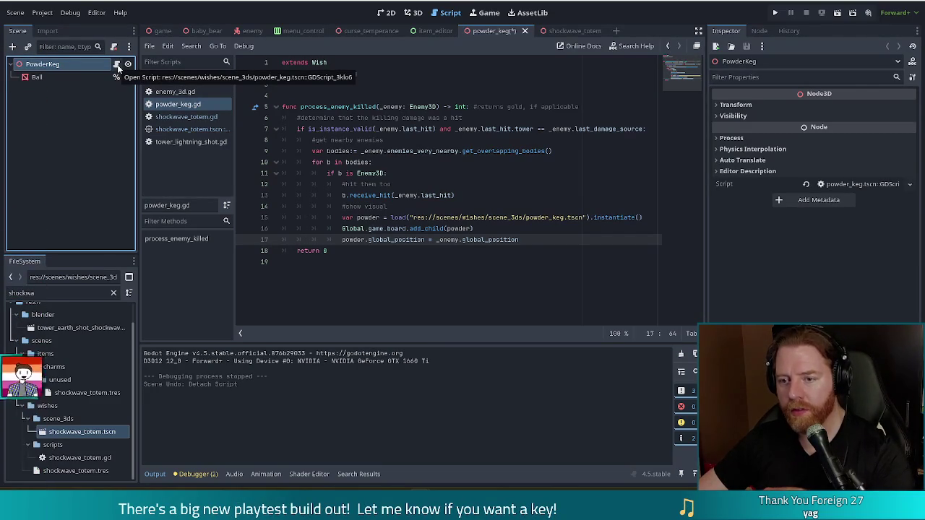
# Step: Open PowderKeg's built-in script and adjust the width of the open-scripts list
pyautogui.click(116, 65)
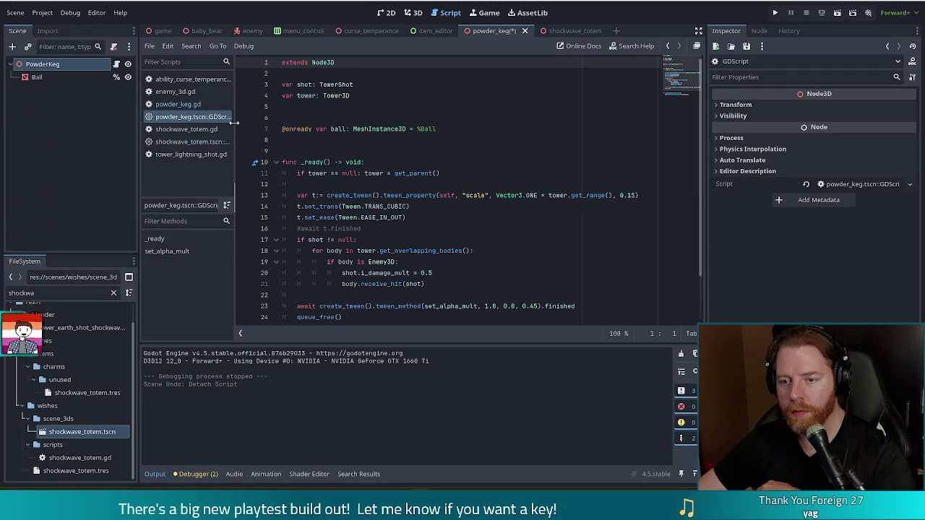
pyautogui.moveTo(234, 123); pyautogui.dragTo(342, 127)
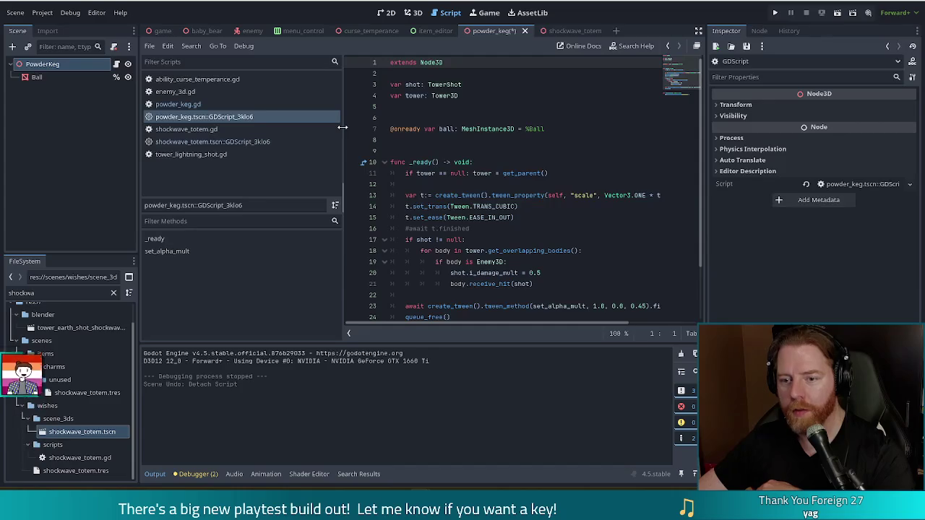
pyautogui.moveTo(342, 127); pyautogui.dragTo(328, 127)
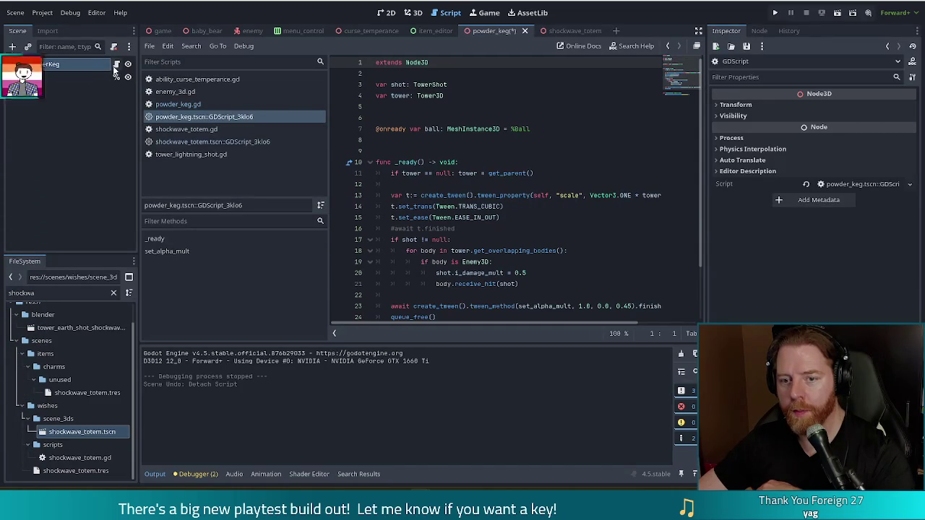
pyautogui.rightClick(73, 63)
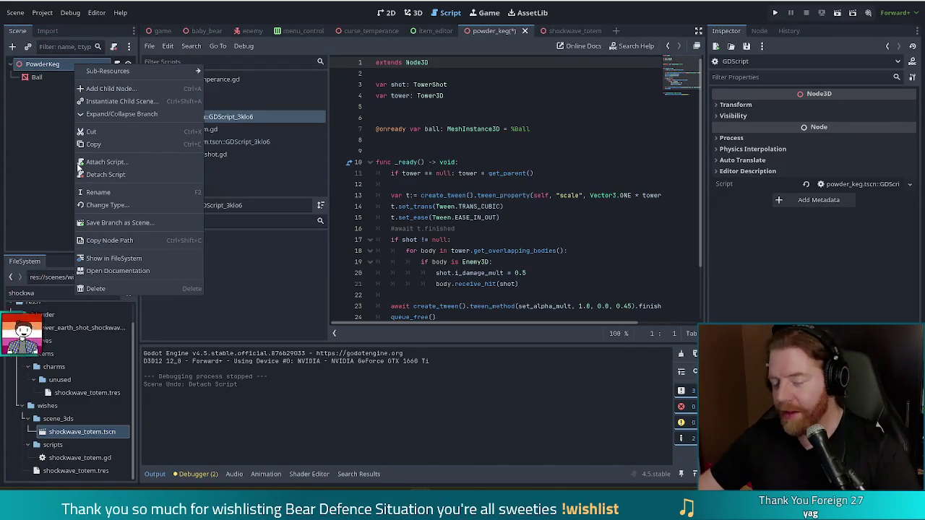
pyautogui.click(46, 139)
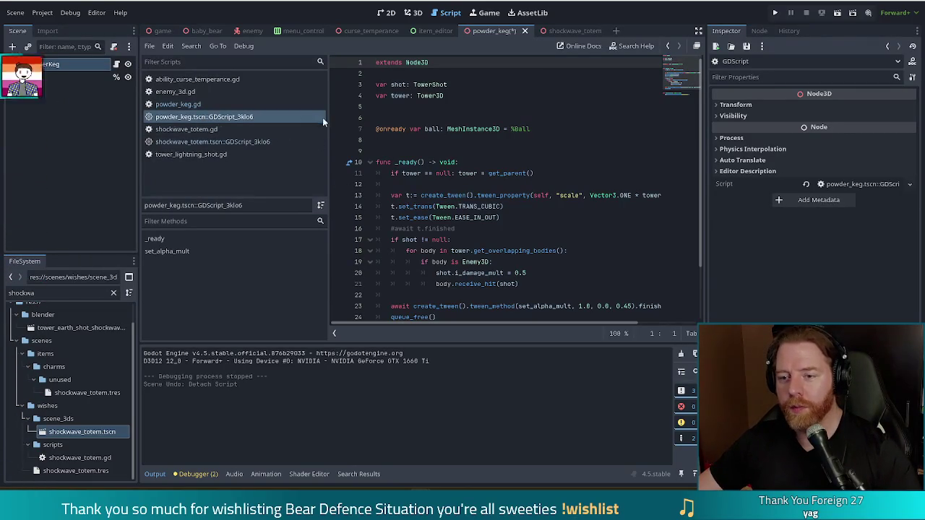
# Step: Review the whole built-in script, close it, and detach it from PowderKeg again
pyautogui.moveTo(329, 119); pyautogui.dragTo(225, 126)
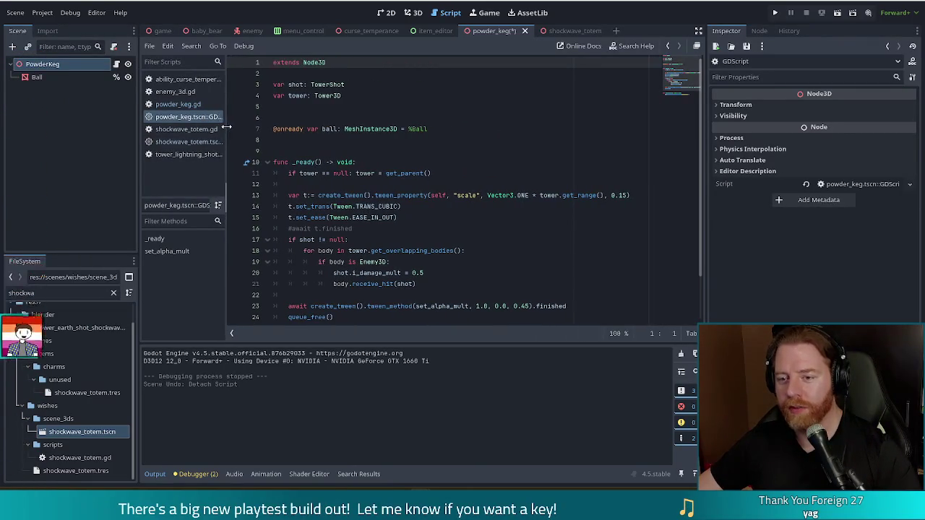
pyautogui.click(388, 131)
pyautogui.hotkey('ctrl', 'a')
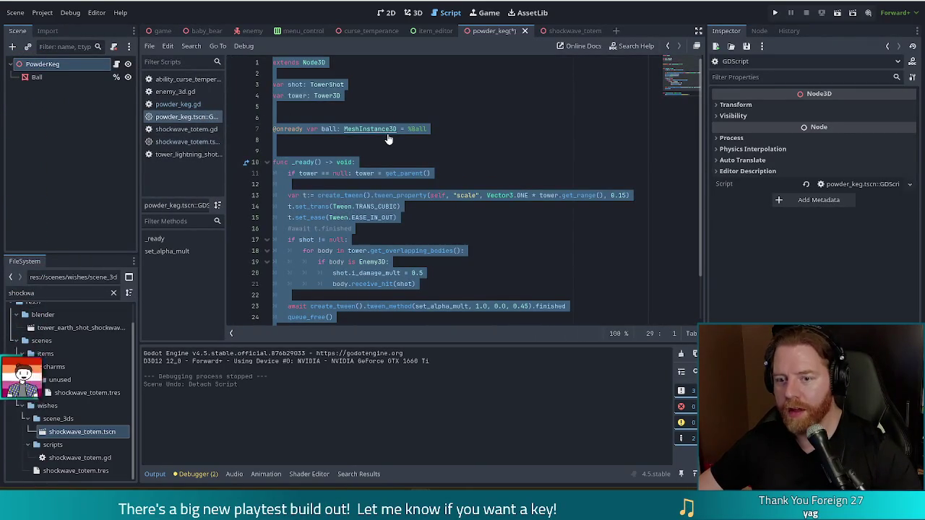
pyautogui.click(389, 139)
pyautogui.hotkey('ctrl', 'w')
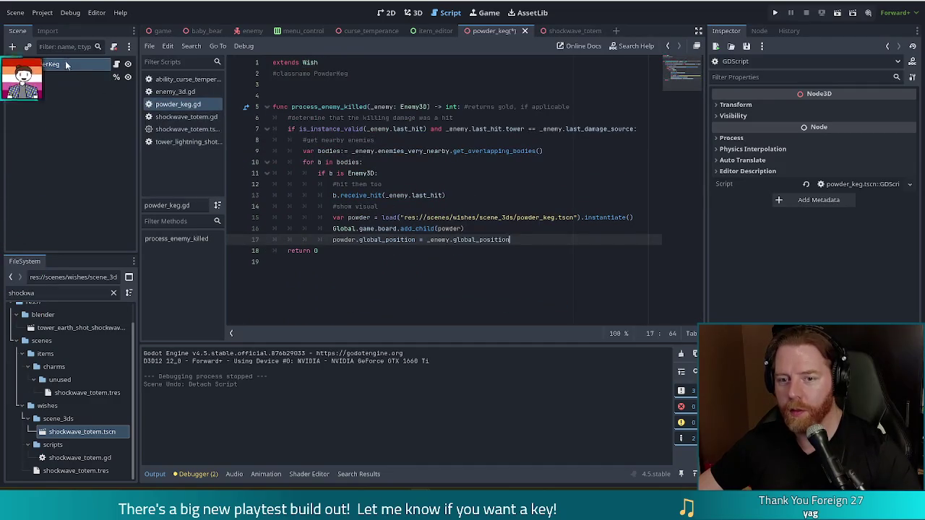
pyautogui.rightClick(65, 65)
pyautogui.click(93, 169)
pyautogui.rightClick(66, 67)
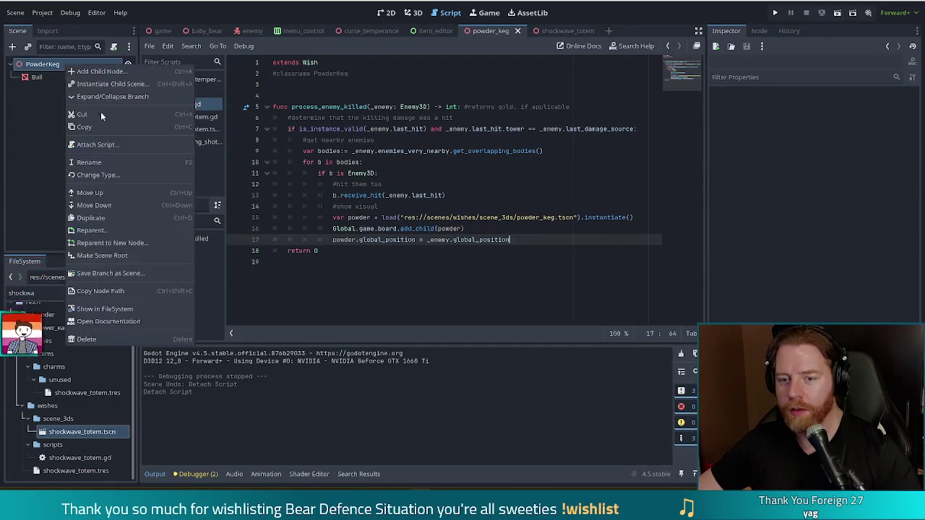
# Step: Attach a new built-in script to PowderKeg, replace its default code with the Powder Keg script, and save
pyautogui.click(97, 145)
pyautogui.click(427, 333)
pyautogui.hotkey('ctrl', 'a')
pyautogui.hotkey('ctrl', 'v')
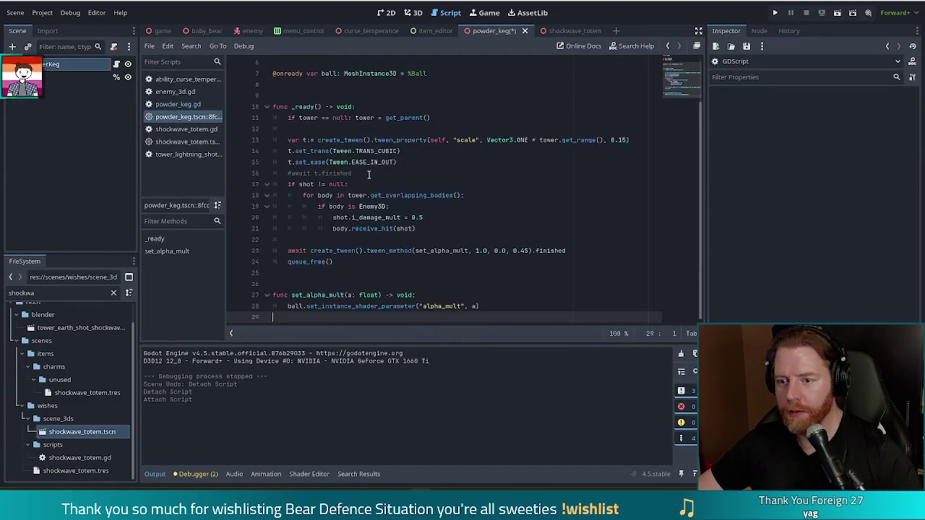
pyautogui.click(369, 174)
pyautogui.hotkey('ctrl', 's')
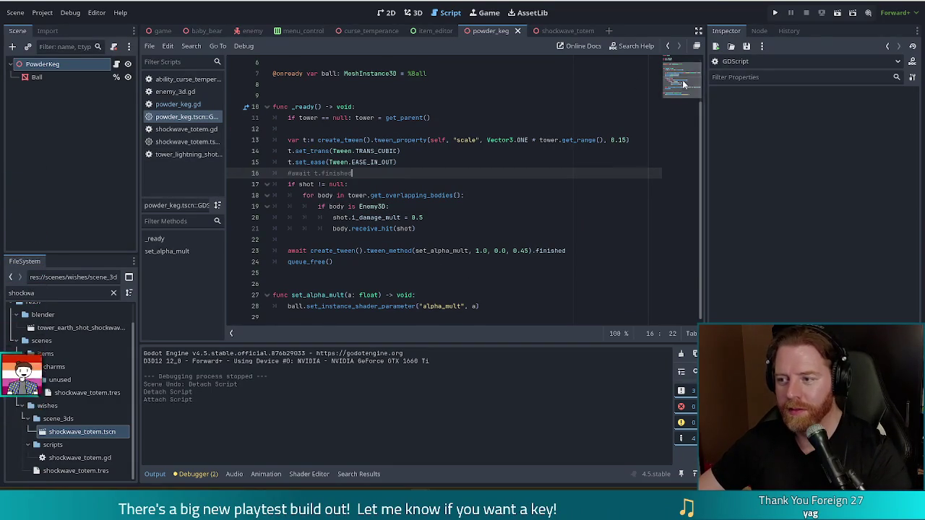
# Step: Delete the tower fallback line from the script
pyautogui.scroll(2, 679, 79)
pyautogui.click(418, 129)
pyautogui.click(363, 96)
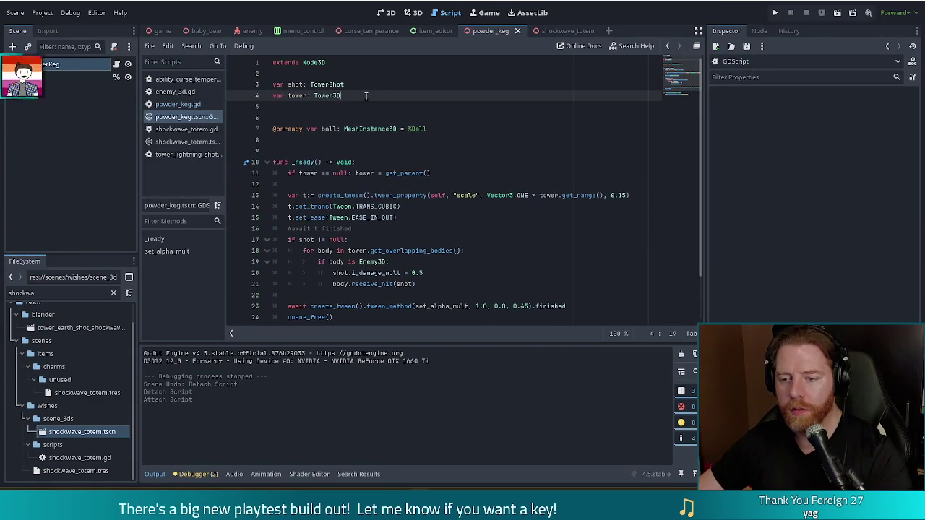
pyautogui.click(486, 195)
pyautogui.click(487, 207)
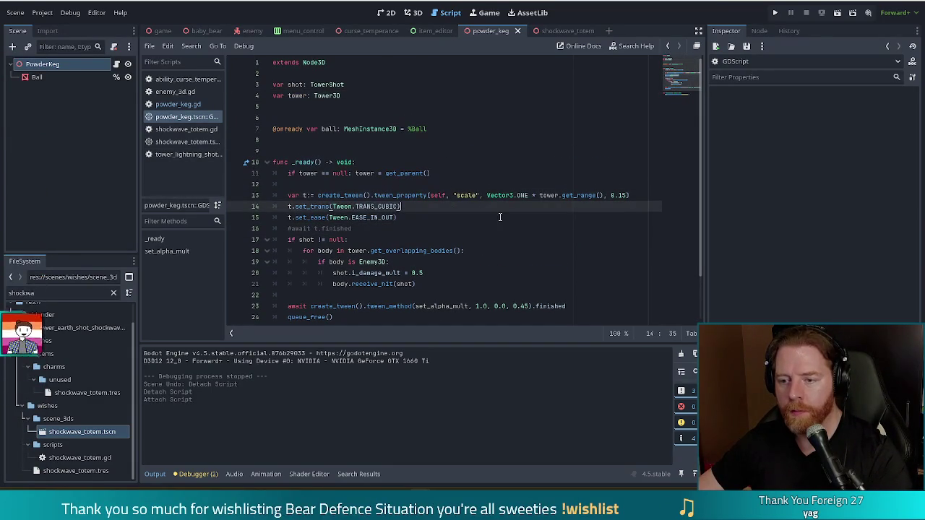
pyautogui.scroll(-2, 487, 207)
pyautogui.moveTo(448, 122); pyautogui.dragTo(463, 106)
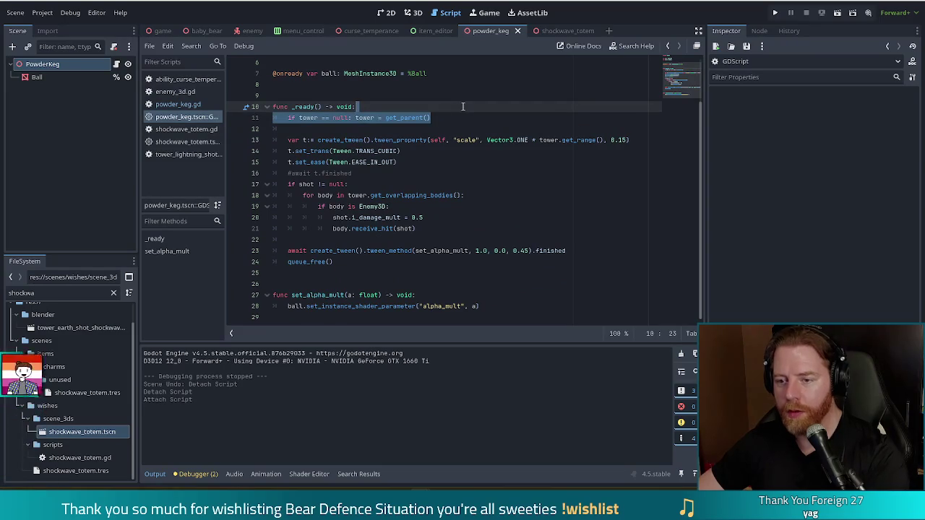
pyautogui.press('Delete')
pyautogui.press('Delete')
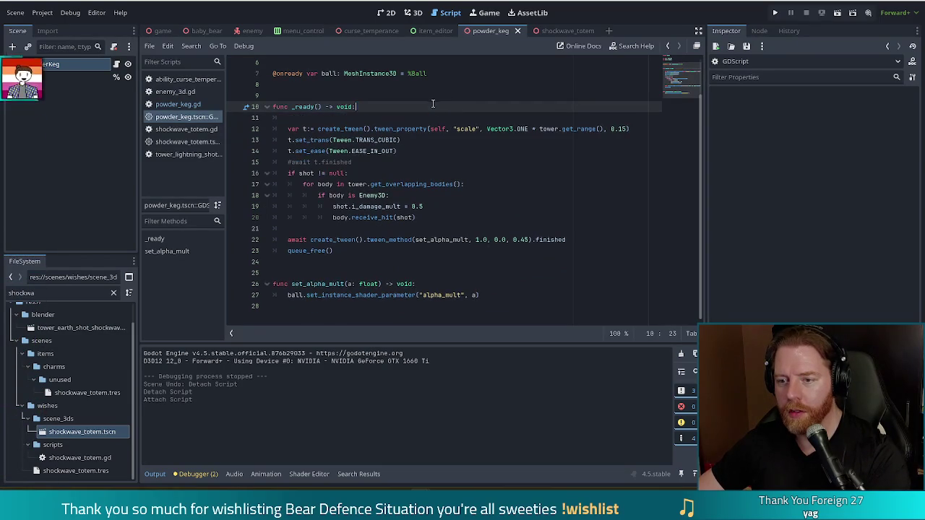
# Step: Remove the whole shot null-check and damage block
pyautogui.click(485, 125)
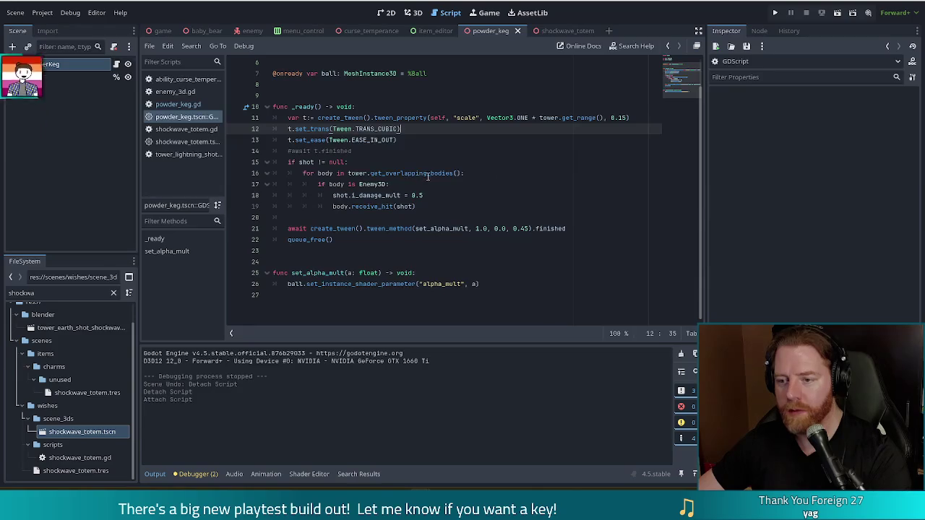
pyautogui.click(380, 162)
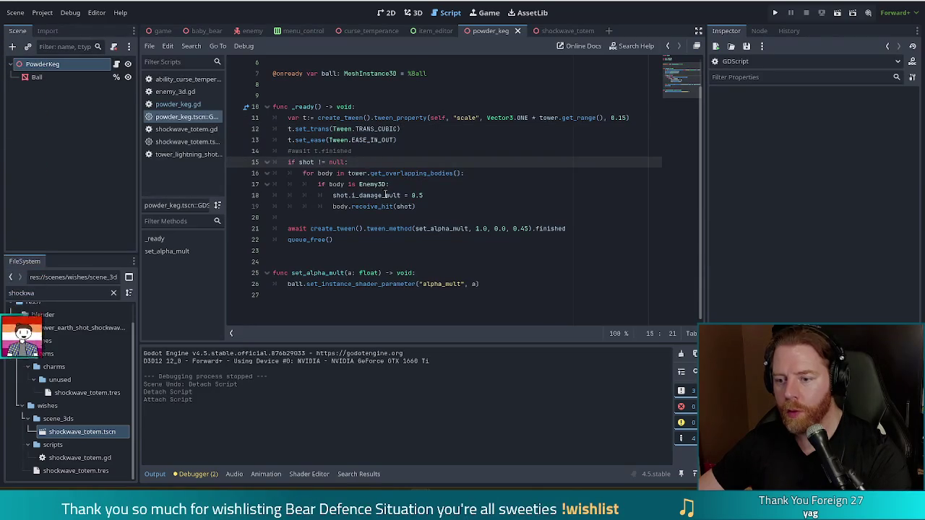
pyautogui.moveTo(417, 206); pyautogui.dragTo(438, 149)
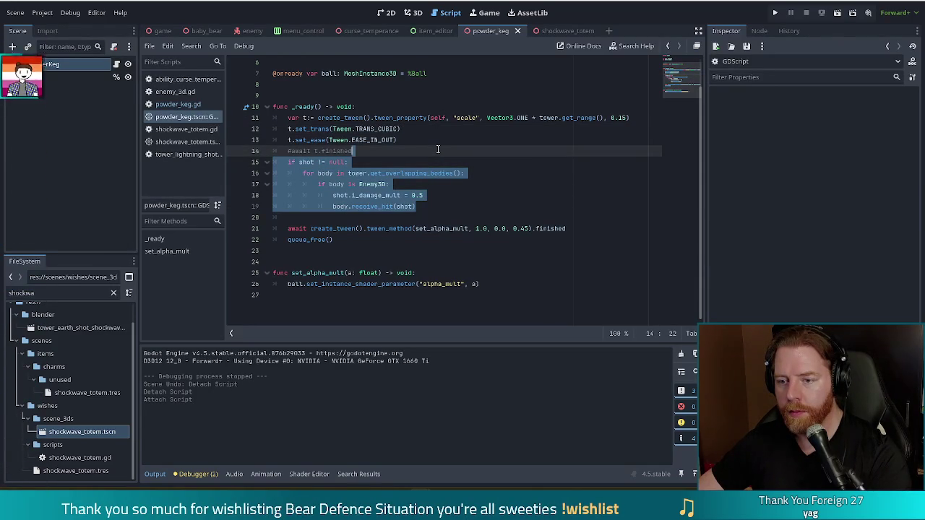
pyautogui.press('BackSpace')
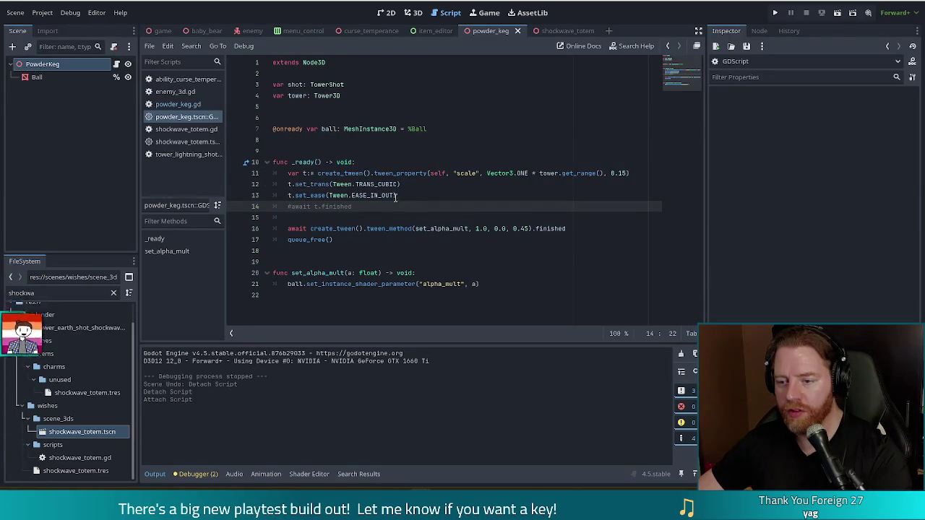
# Step: Replace the tower range call in the scale tween line with a factor of 2
pyautogui.moveTo(540, 174); pyautogui.dragTo(602, 174)
pyautogui.write('2')
pyautogui.click(450, 184)
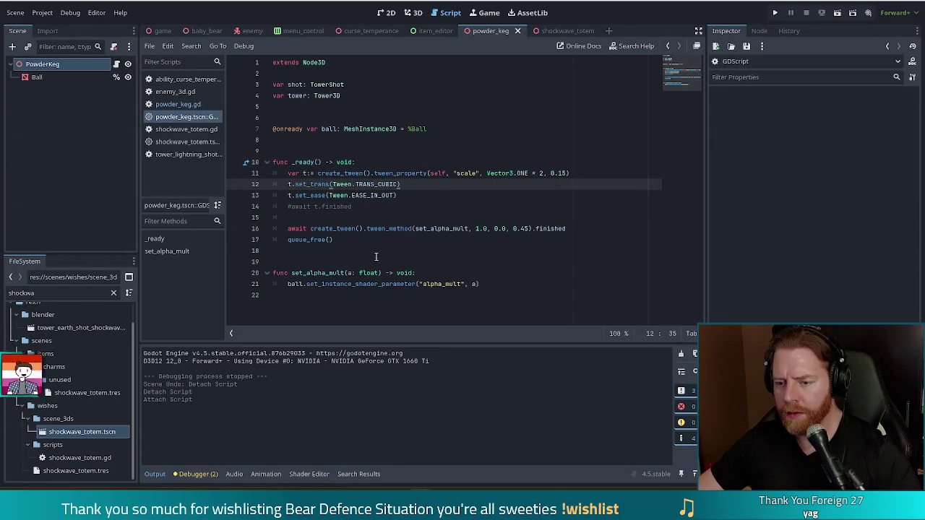
pyautogui.doubleClick(541, 173)
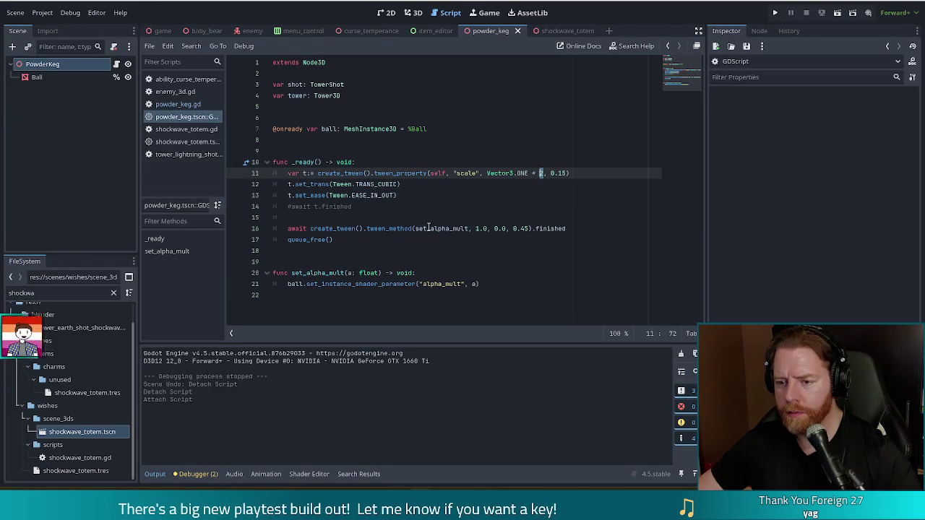
# Step: Review the tween, alpha fade and queue_free lines, then save the PowderKeg scene
pyautogui.moveTo(429, 228)
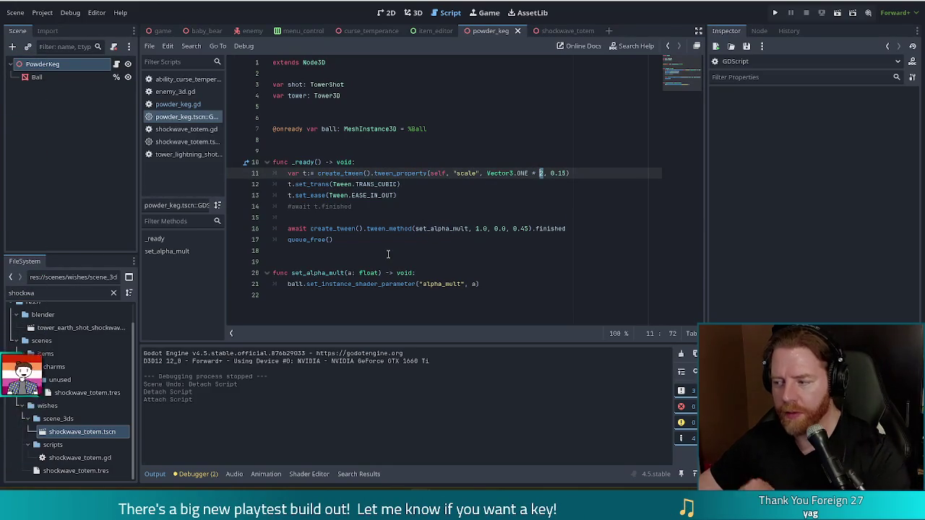
pyautogui.click(354, 241)
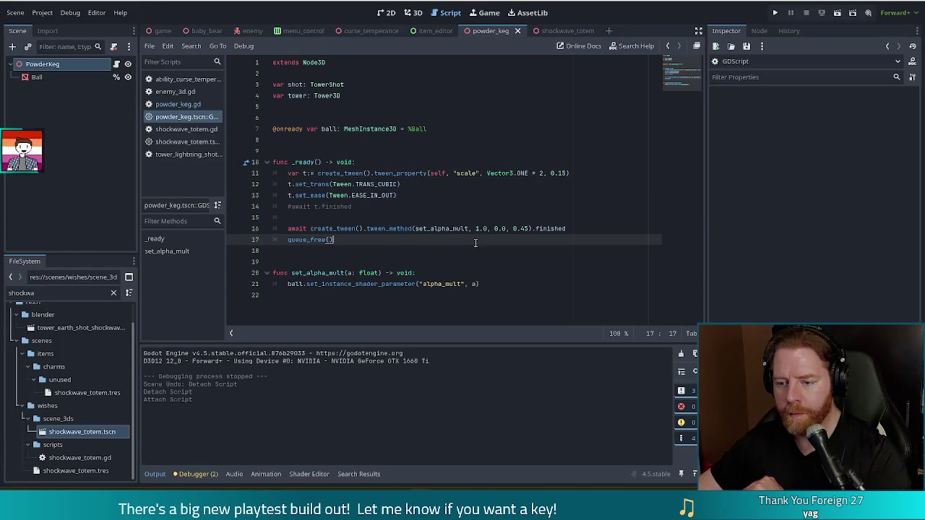
pyautogui.click(479, 288)
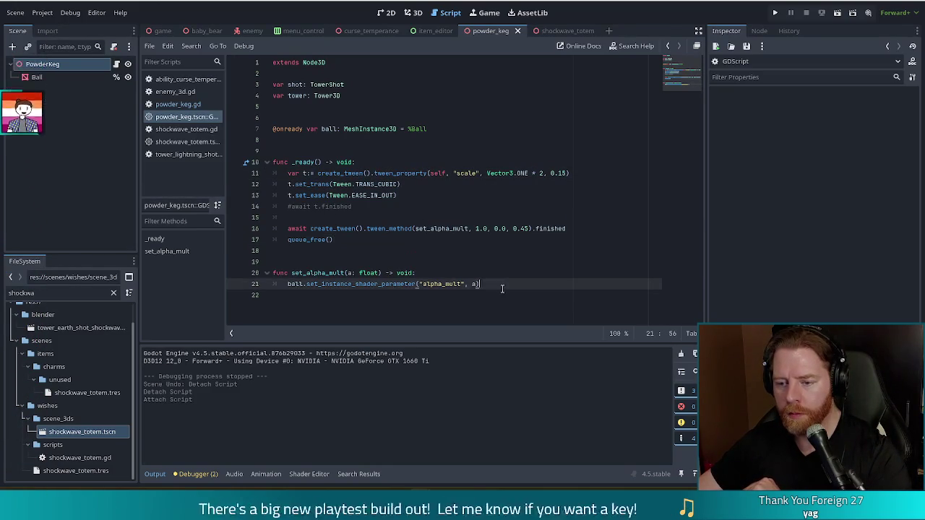
pyautogui.click(403, 222)
pyautogui.click(388, 185)
pyautogui.hotkey('ctrl', 's')
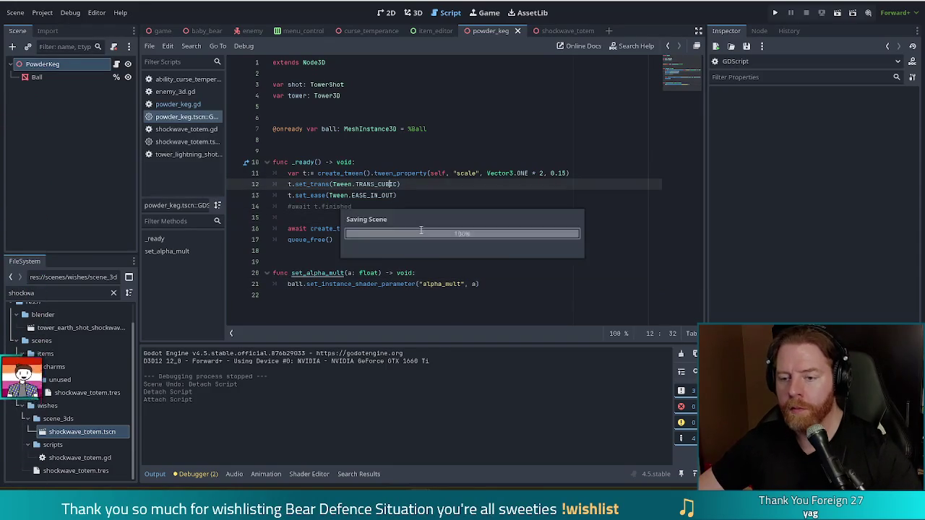
# Step: Check the bodies loop and position line in powder_keg.gd and save the wish script
pyautogui.click(406, 173)
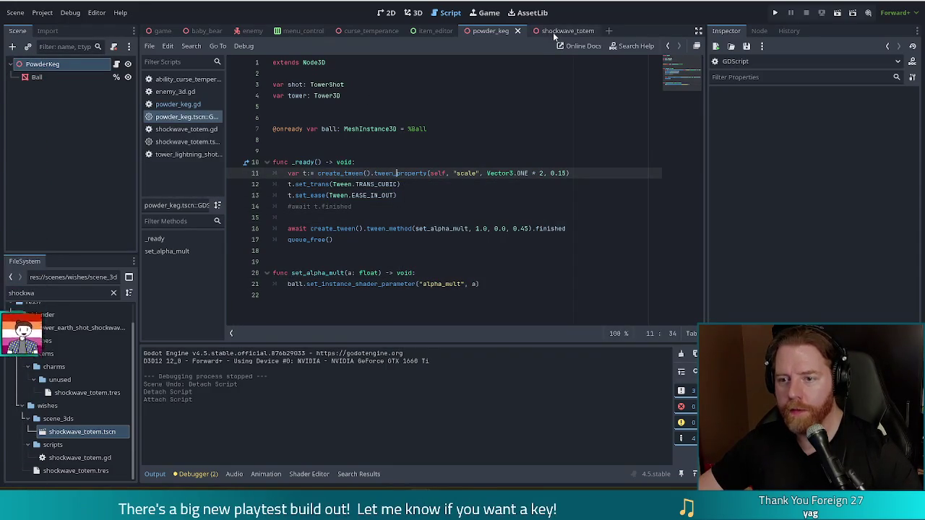
pyautogui.click(180, 105)
pyautogui.click(405, 167)
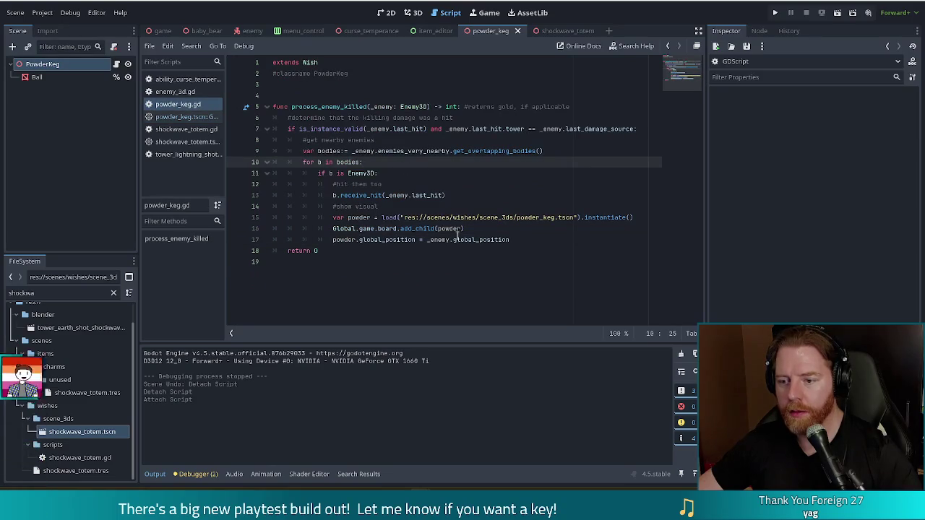
pyautogui.click(518, 240)
pyautogui.hotkey('ctrl', 's')
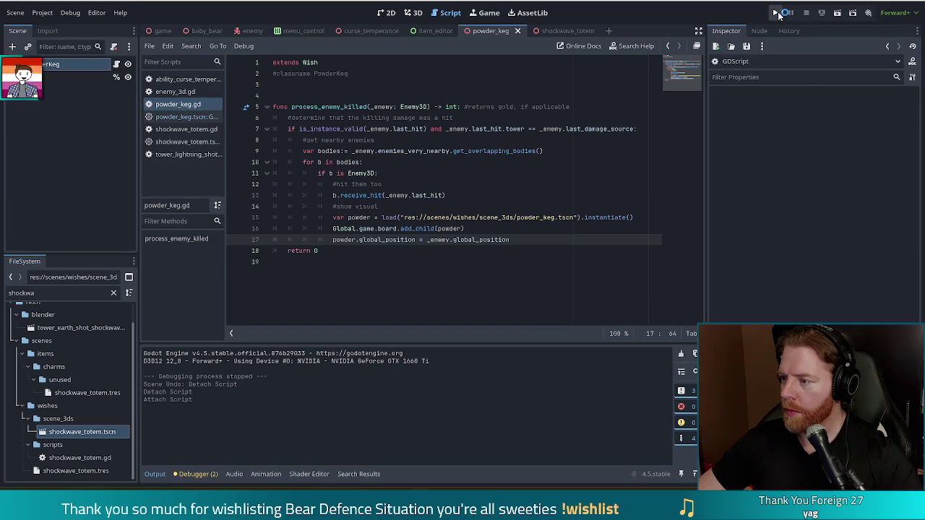
# Step: Run the project, start a New Game, and open the debug console to type 'add_'
pyautogui.click(777, 13)
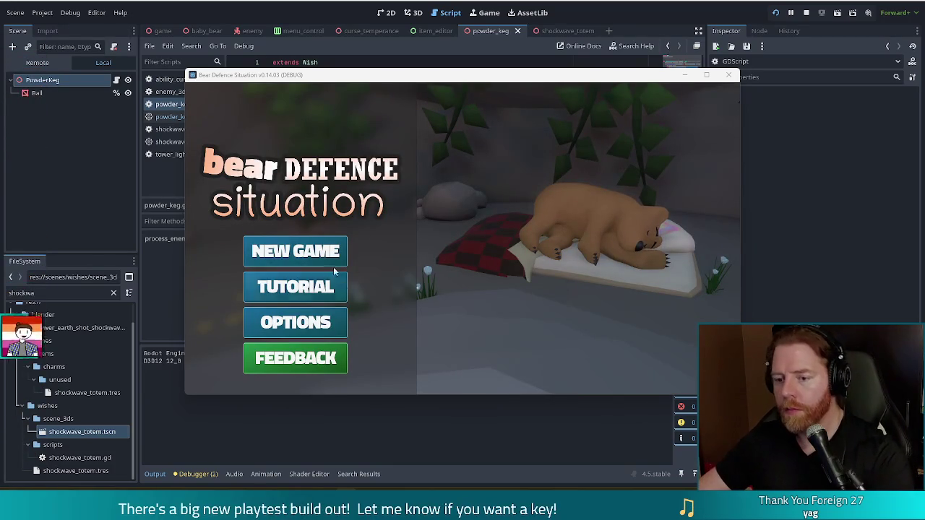
pyautogui.click(333, 264)
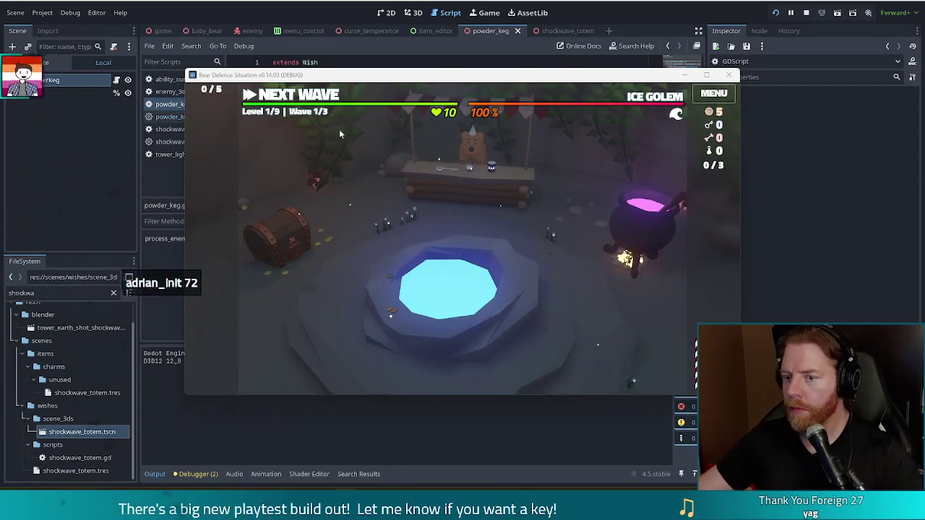
pyautogui.press('`')
pyautogui.write('a')
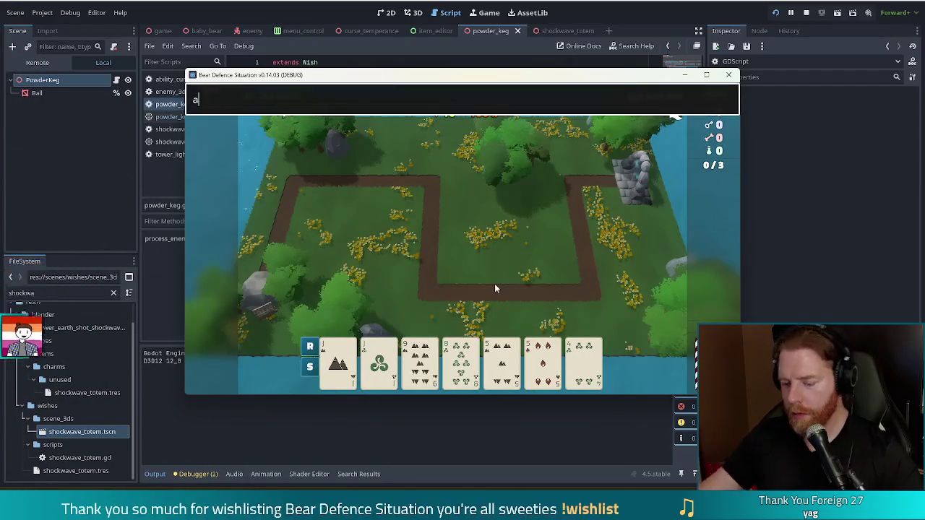